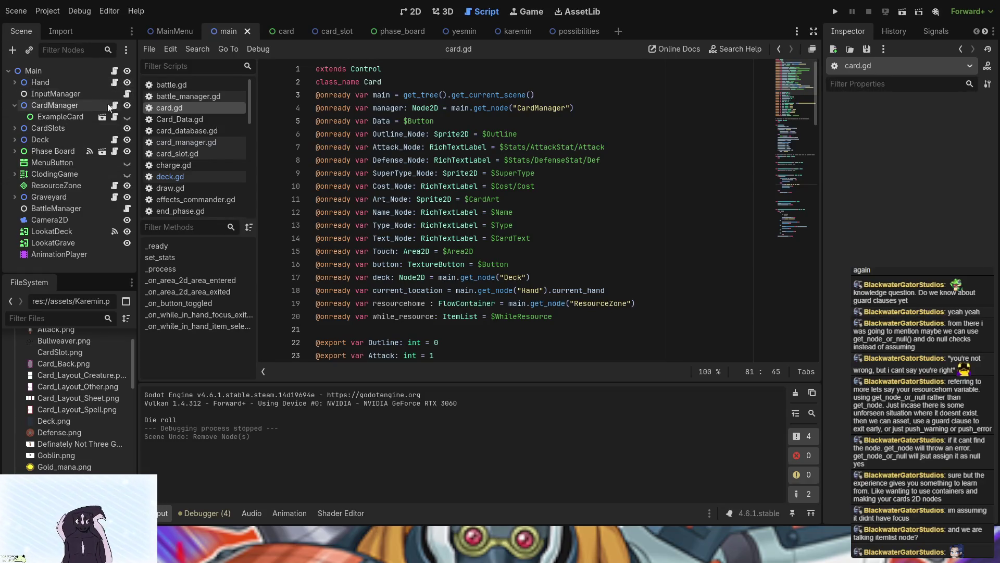
Look over card.gd and launch the card game with F5
scroll(409, 251, down, 3)
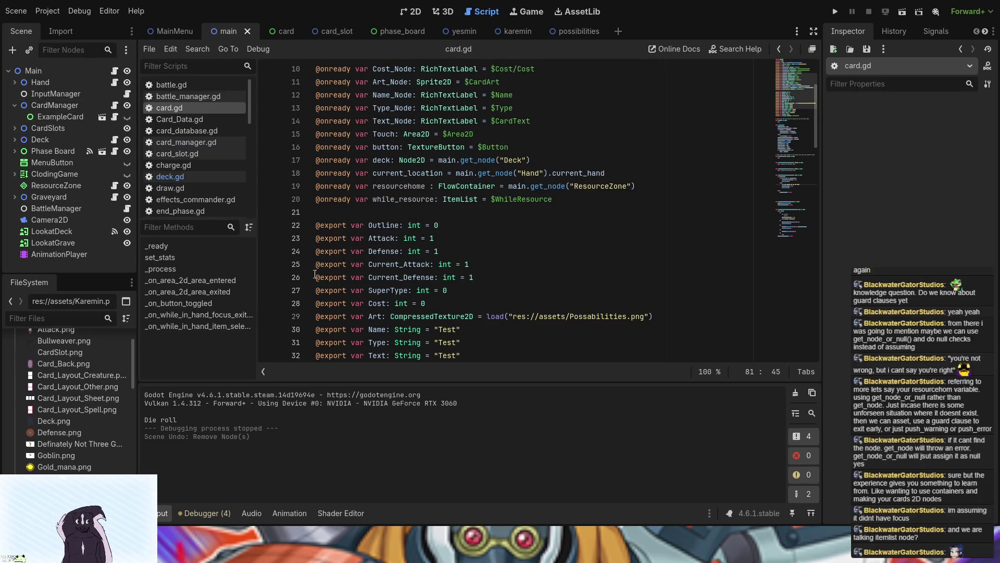
scroll(336, 276, down, 5)
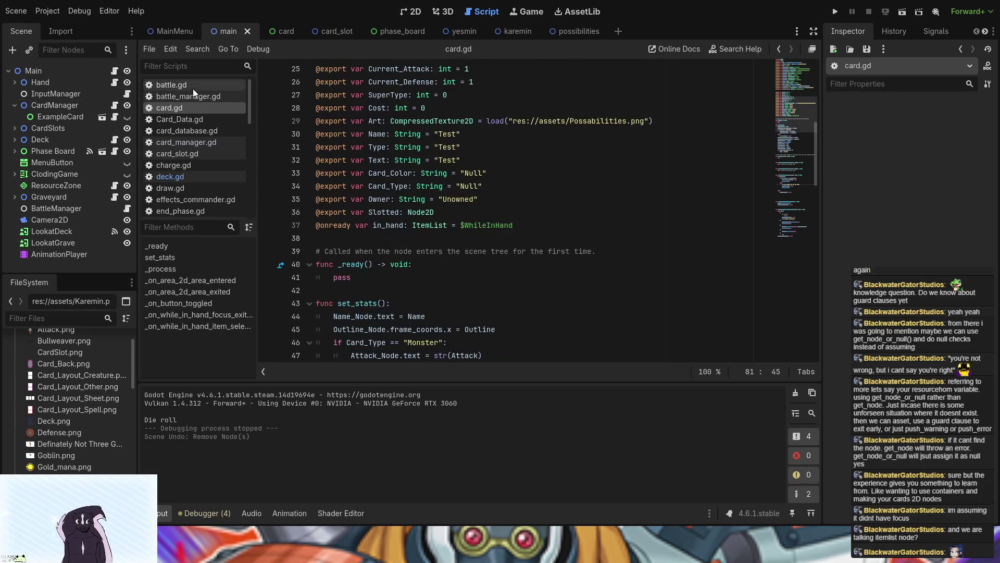
key(F5)
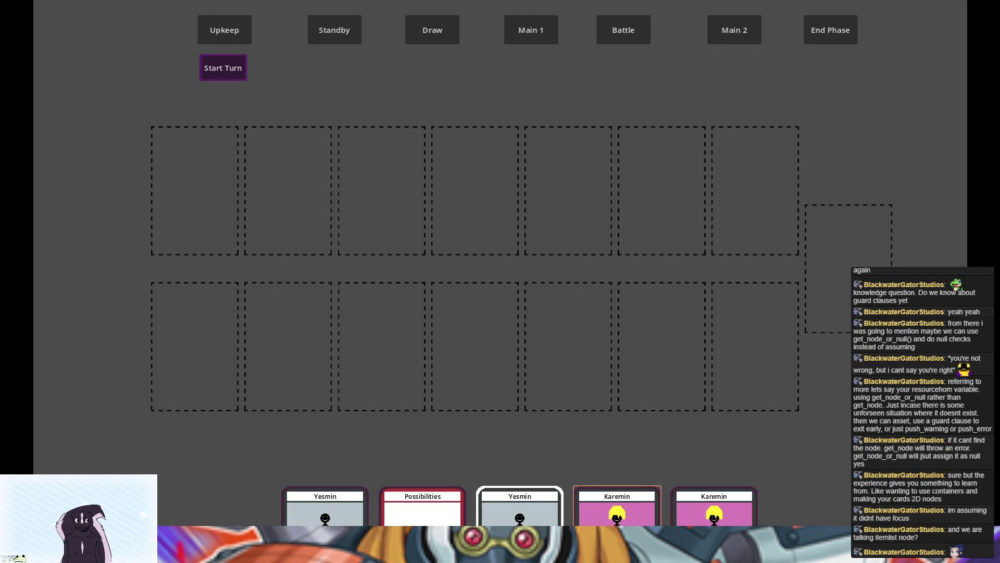
Stop the running game, glance at card_manager.gd, then open deck.gd
key(alt+F4)
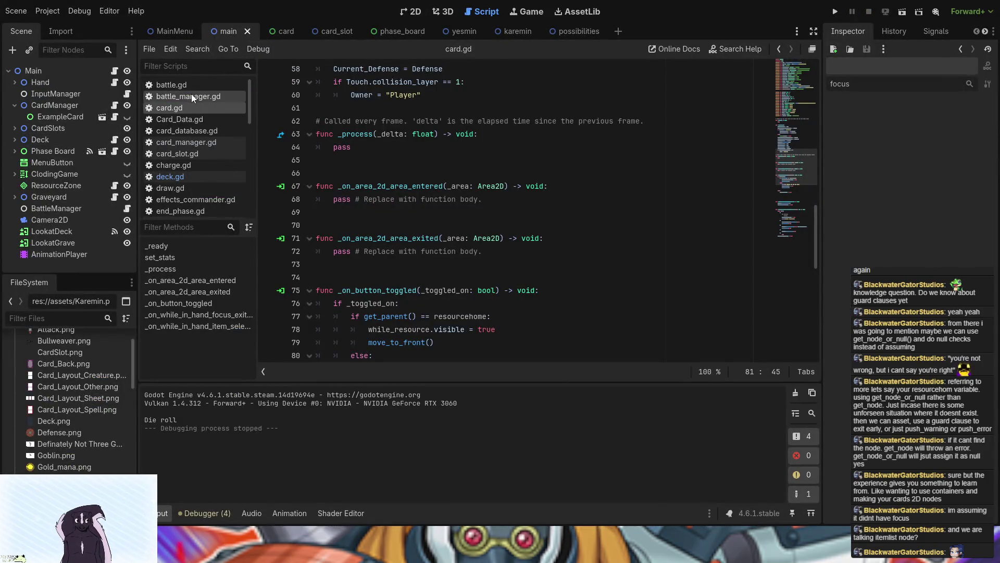
click(114, 106)
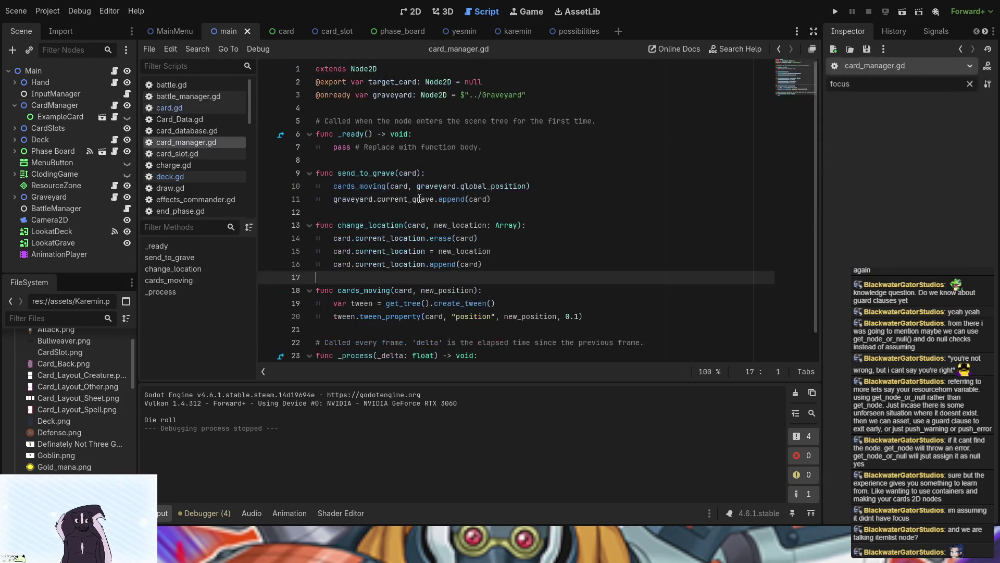
scroll(445, 241, down, 1)
scroll(441, 241, up, 1)
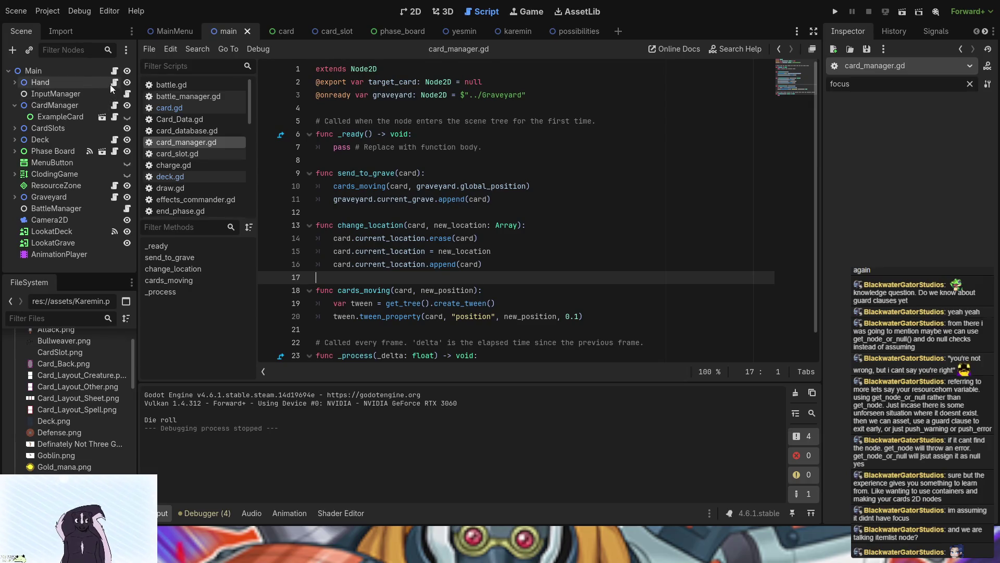
click(114, 139)
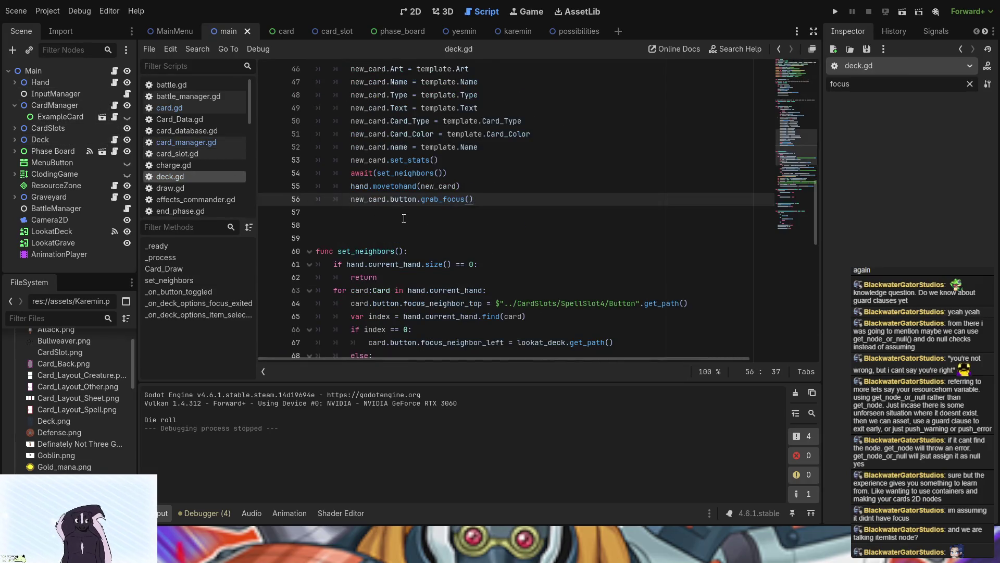
Remove the await( wrapper and its closing parenthesis around set_neighbors() on line 54
drag(376, 173, 353, 173)
key(BackSpace)
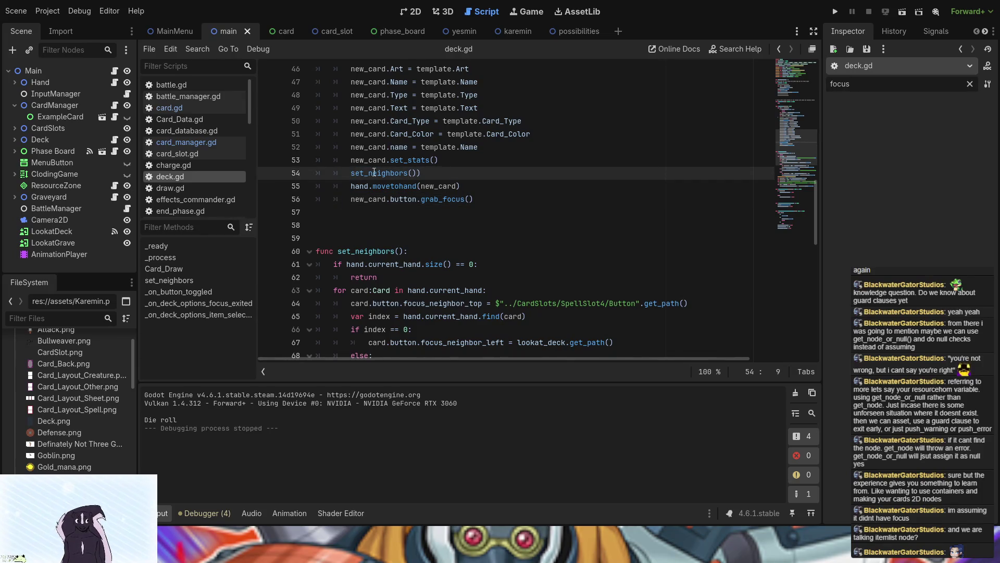
click(427, 177)
key(BackSpace)
Rerun the game to test hand-to-deck focus, then stop it and select the set_neighbors() call
key(F5)
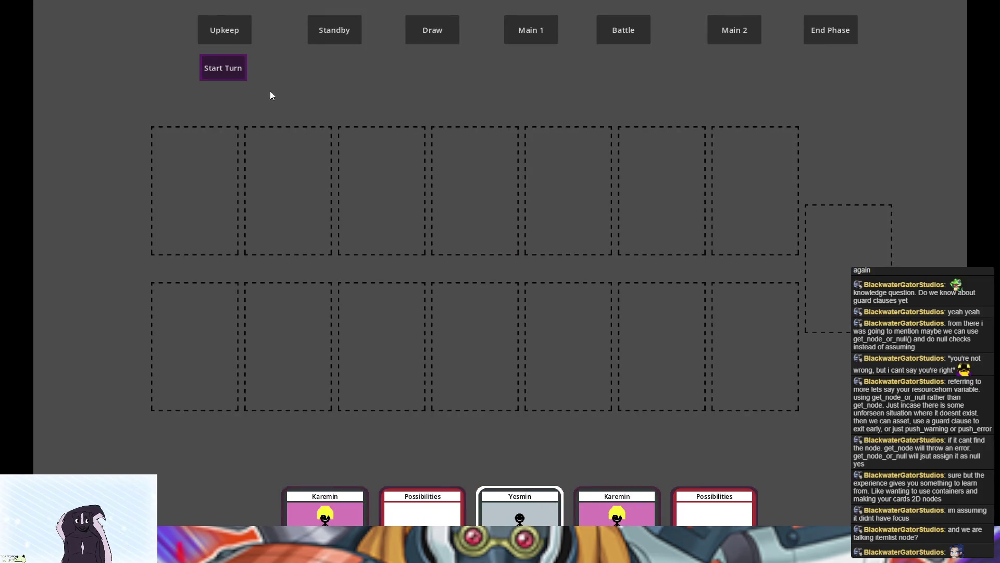
key(Right)
key(Up)
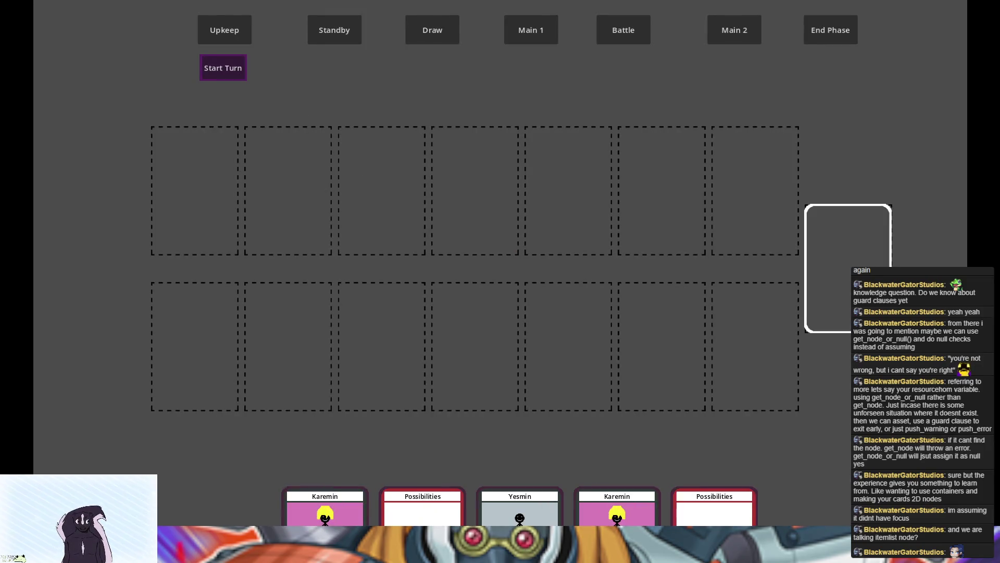
key(F8)
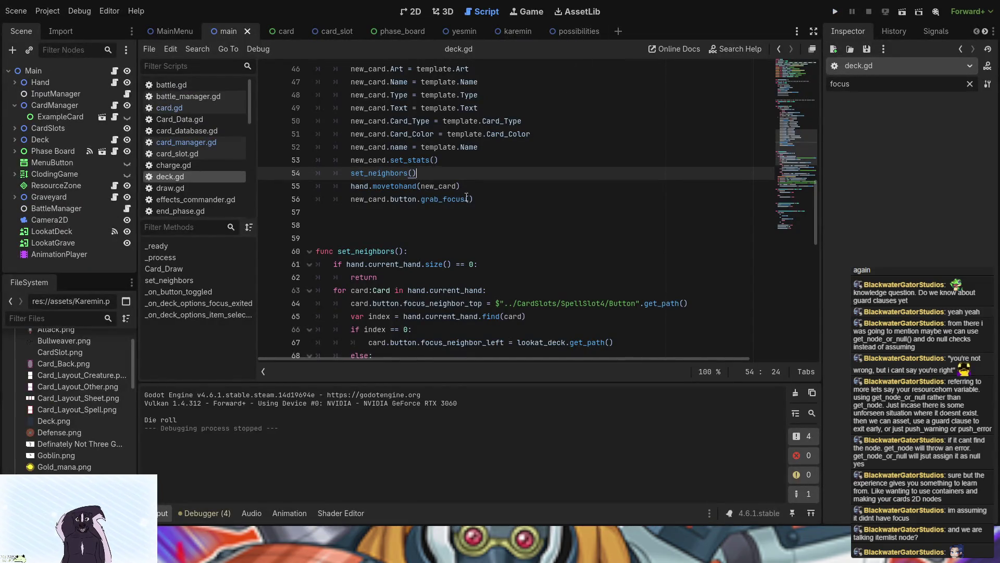
drag(427, 172, 348, 172)
key(ctrl+c)
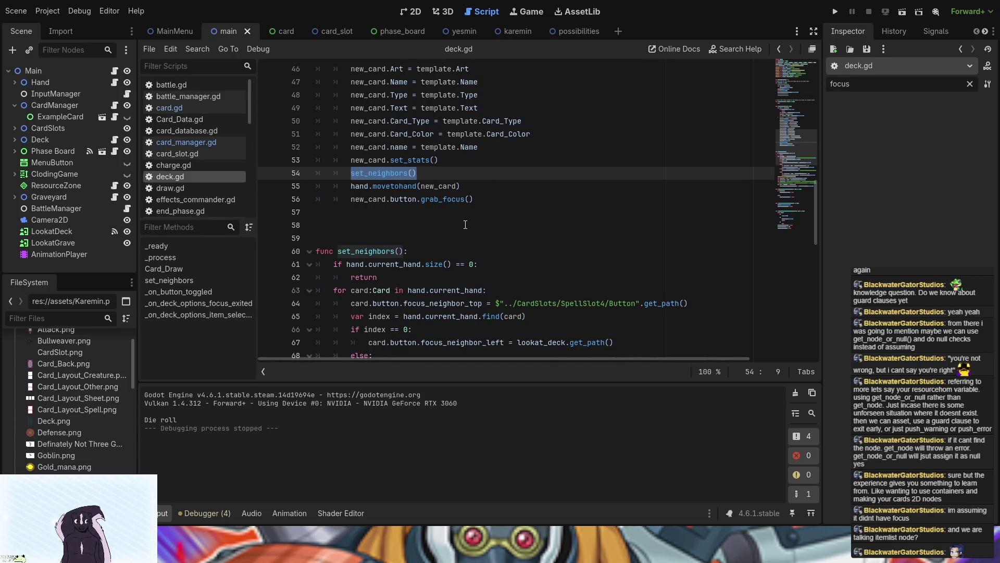
Move the set_neighbors() call from line 54 to a new line 56 after grab_focus()
key(BackSpace)
key(BackSpace)
key(BackSpace)
key(BackSpace)
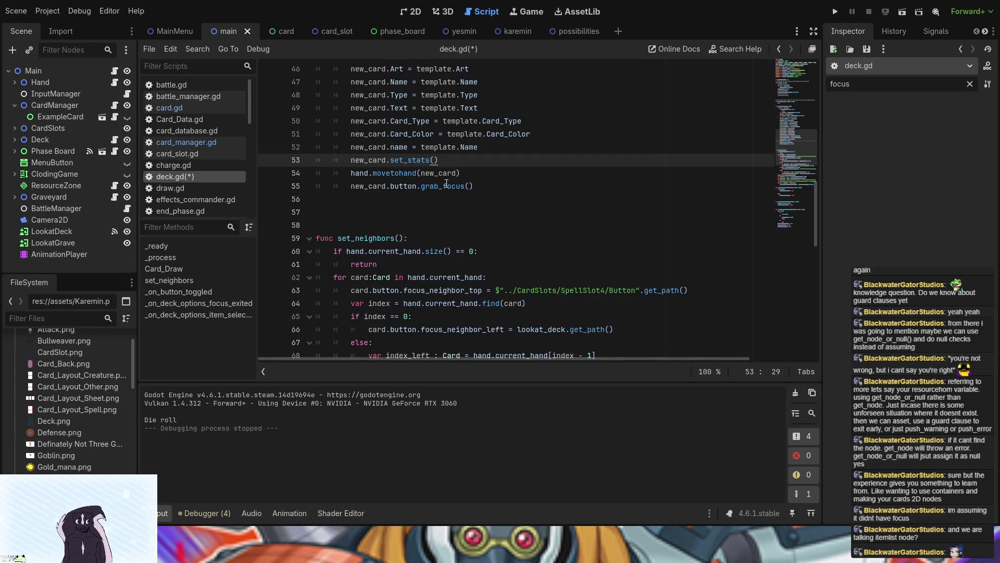
click(480, 186)
key(Return)
key(ctrl+v)
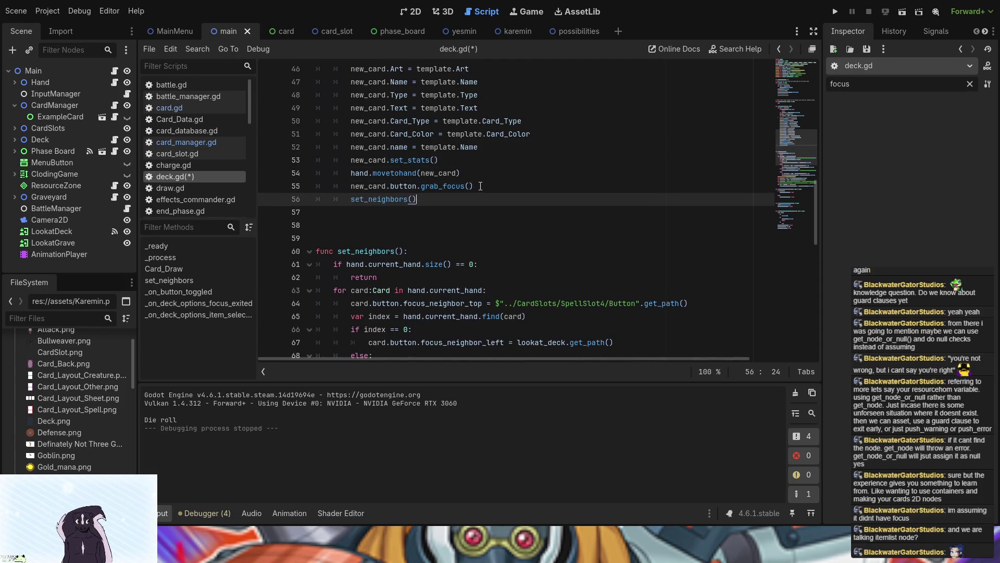
Run the game, test Right/Left focus along the hand cards, then stop it with F8
click(835, 11)
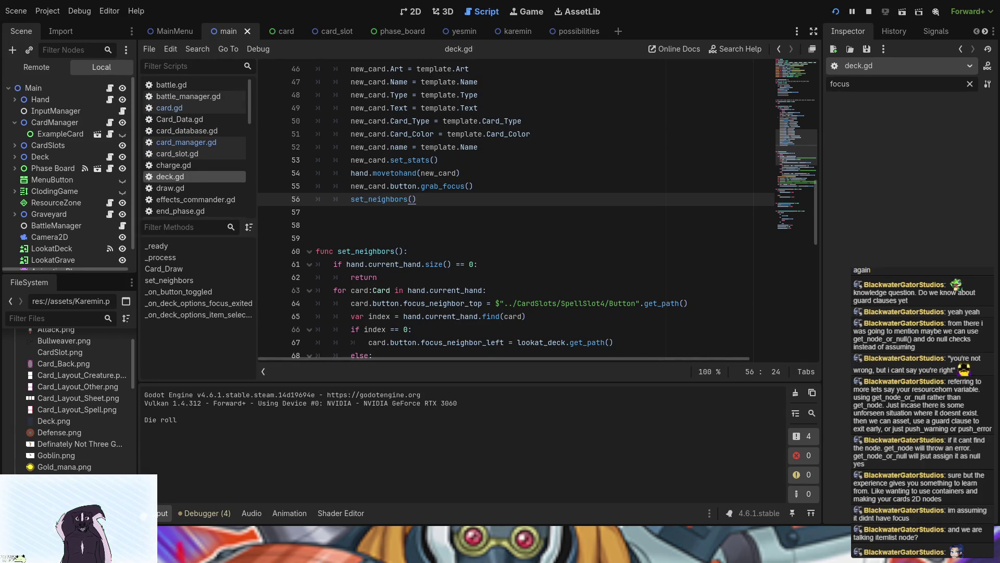
key(Right)
key(Right)
key(Left)
key(Left)
key(Right)
key(Right)
key(F8)
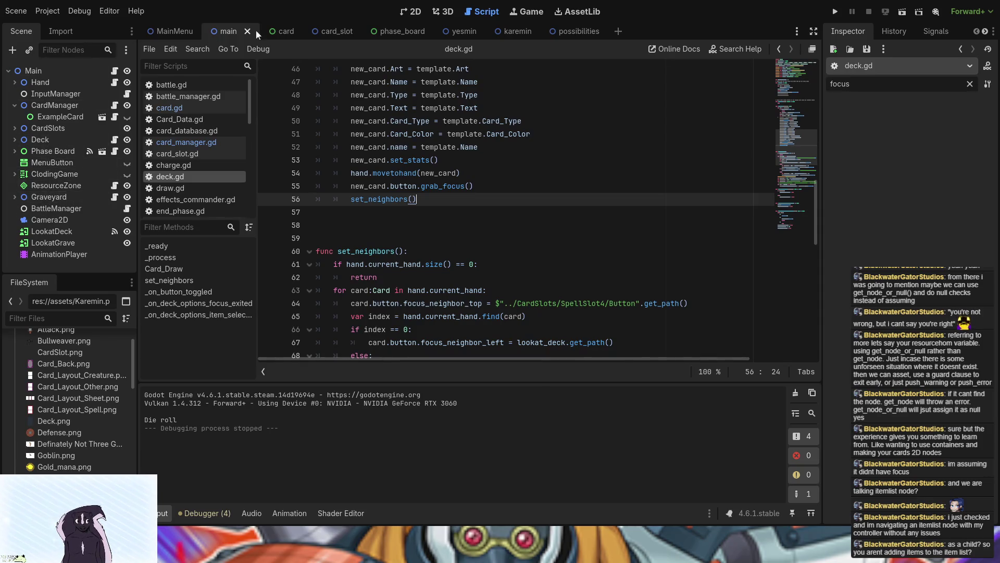
click(285, 37)
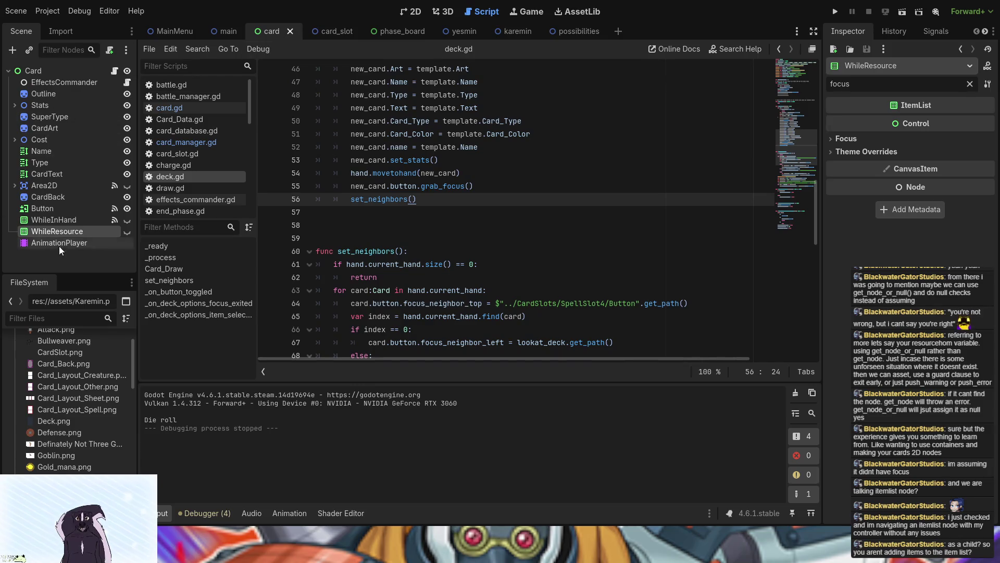
Compare the card's Button, WhileInHand and WhileResource nodes, ending with WhileInHand selected
click(52, 208)
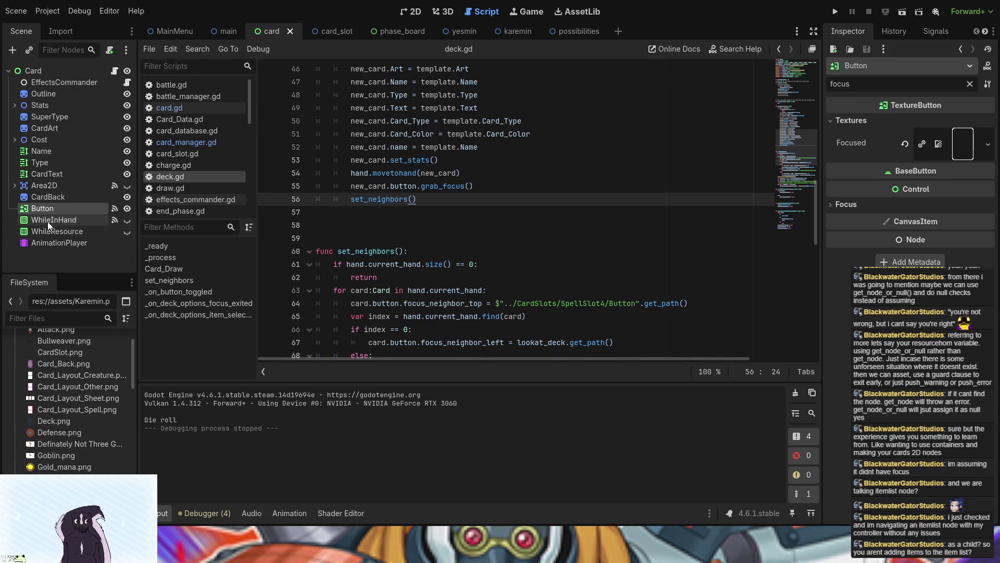
click(48, 221)
click(50, 233)
click(45, 219)
click(45, 227)
click(45, 222)
click(45, 232)
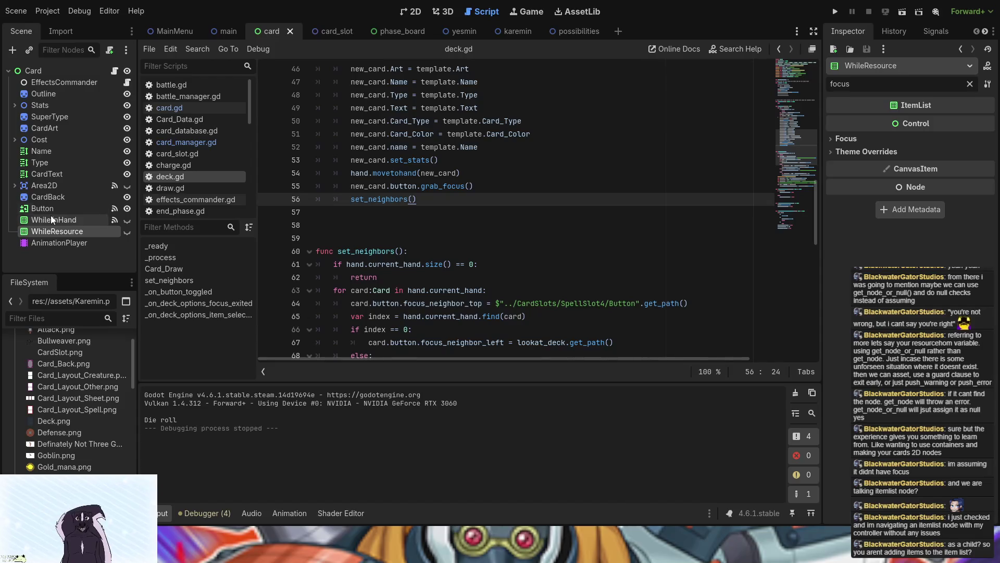
click(52, 211)
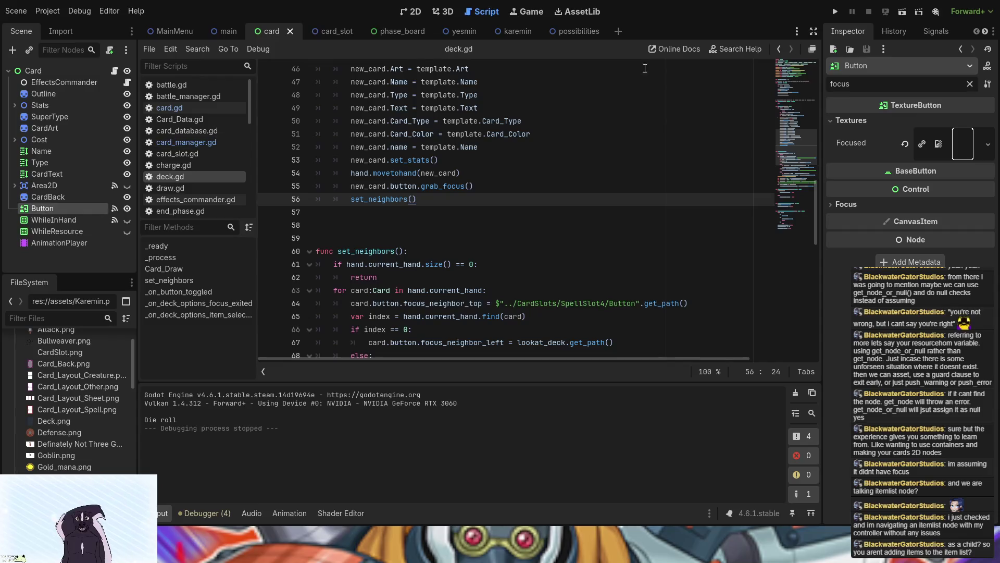
click(83, 221)
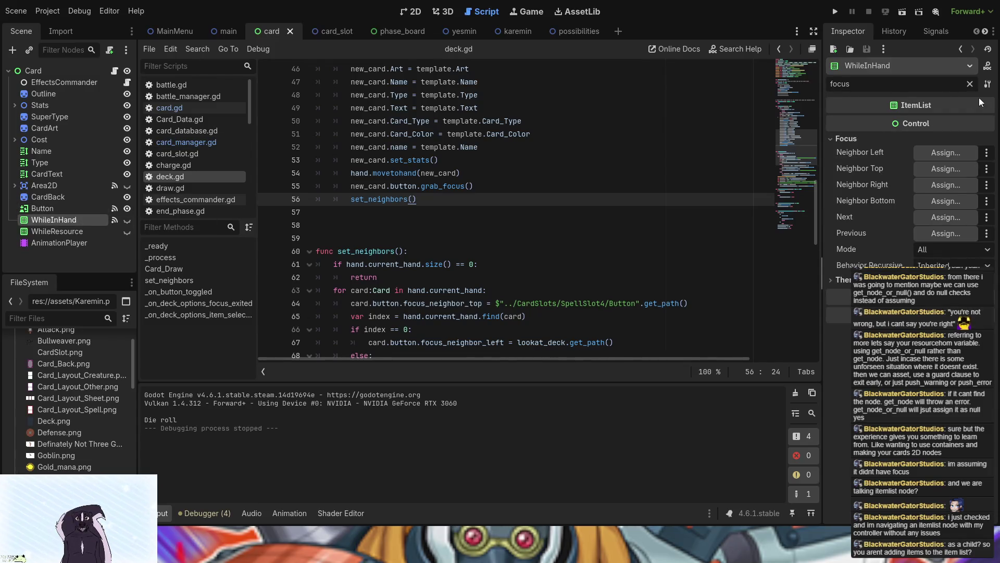
Clear the Inspector filter to list all WhileInHand properties and collapse its Items section
click(969, 84)
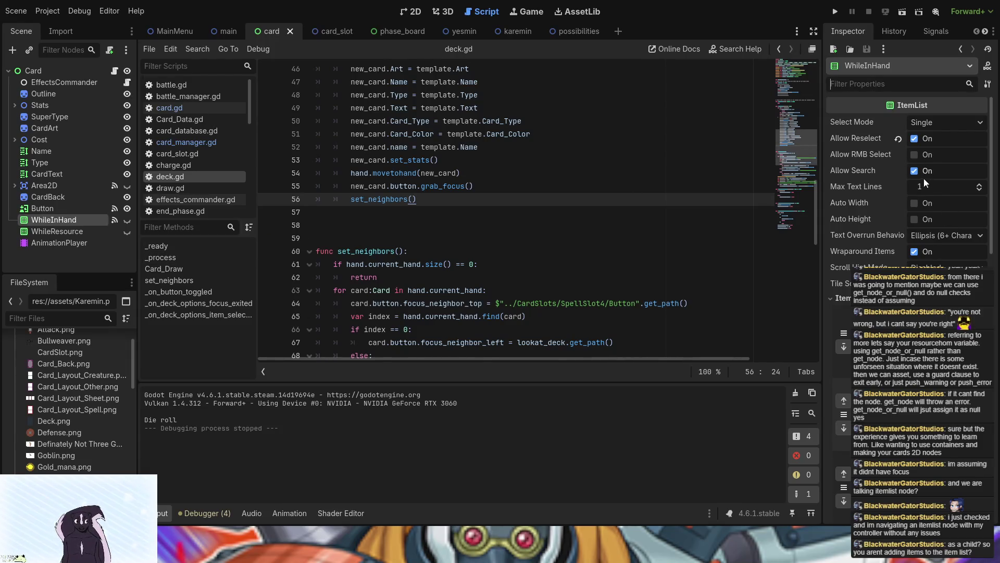
scroll(932, 129, down, 5)
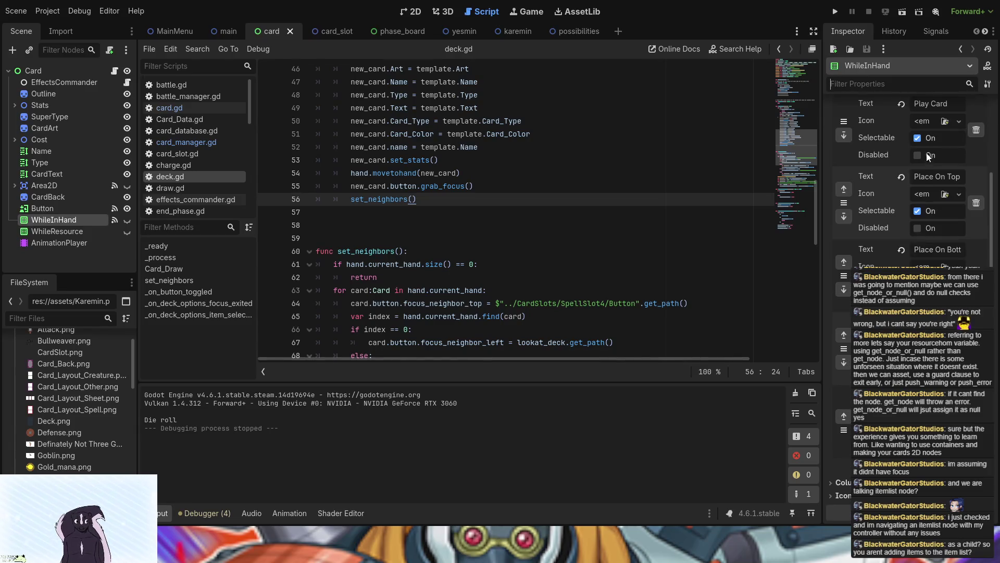
scroll(895, 253, up, 3)
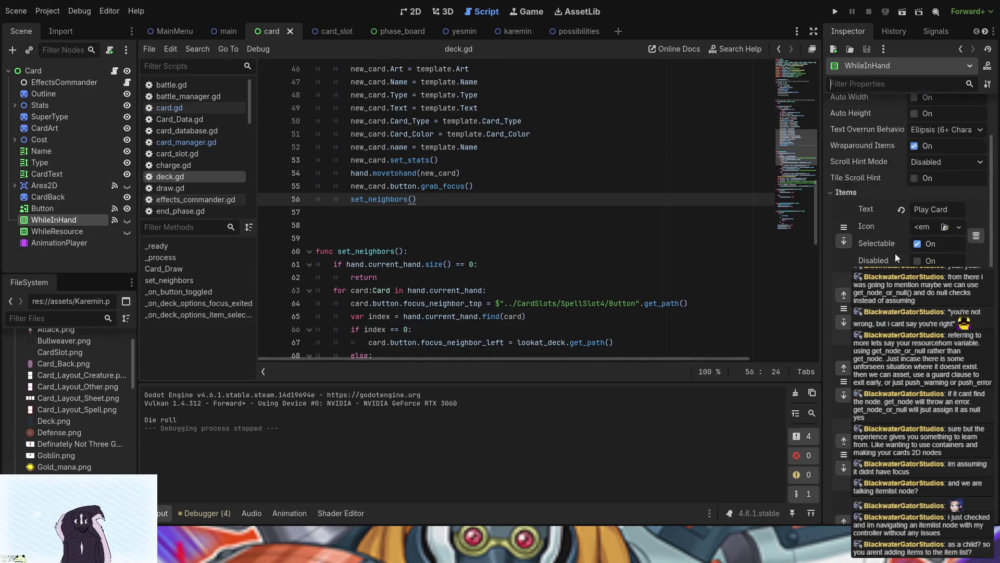
scroll(465, 233, up, 3)
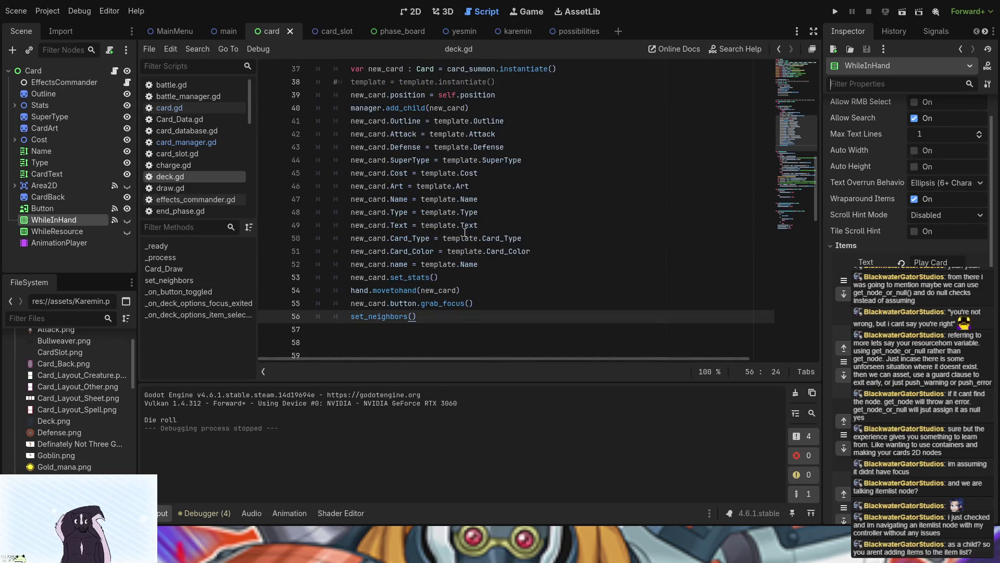
scroll(466, 337, down, 10)
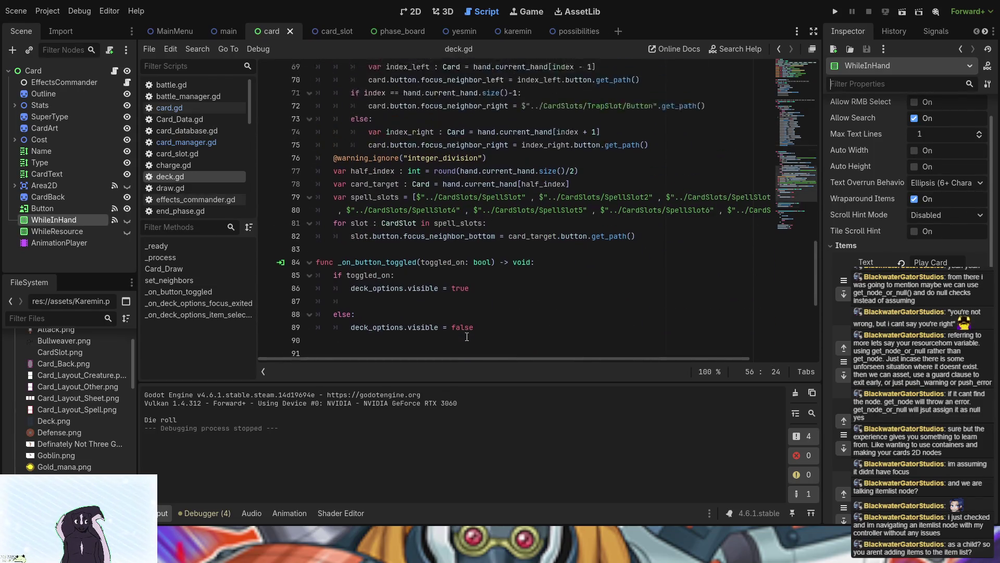
scroll(467, 336, up, 4)
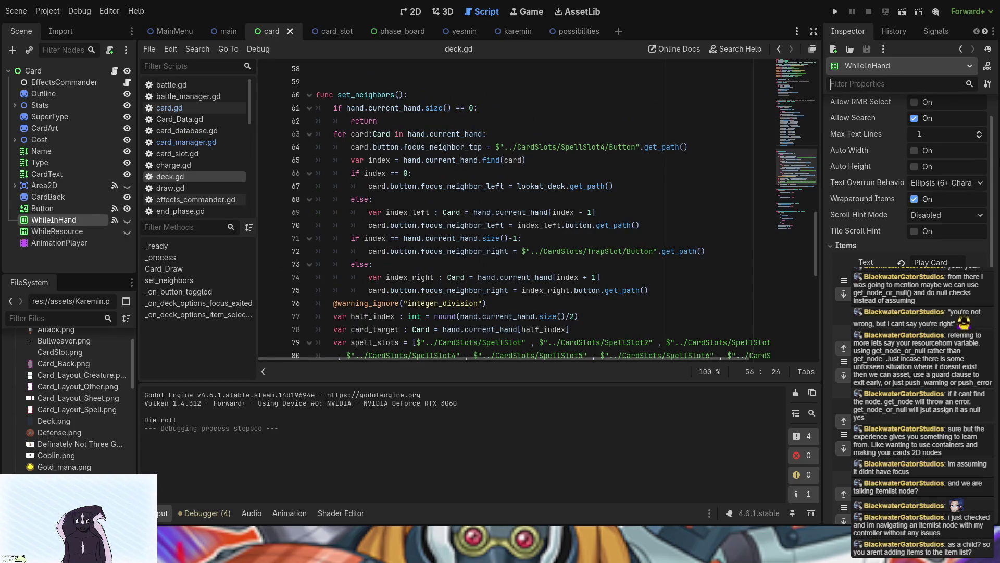
scroll(951, 188, up, 2)
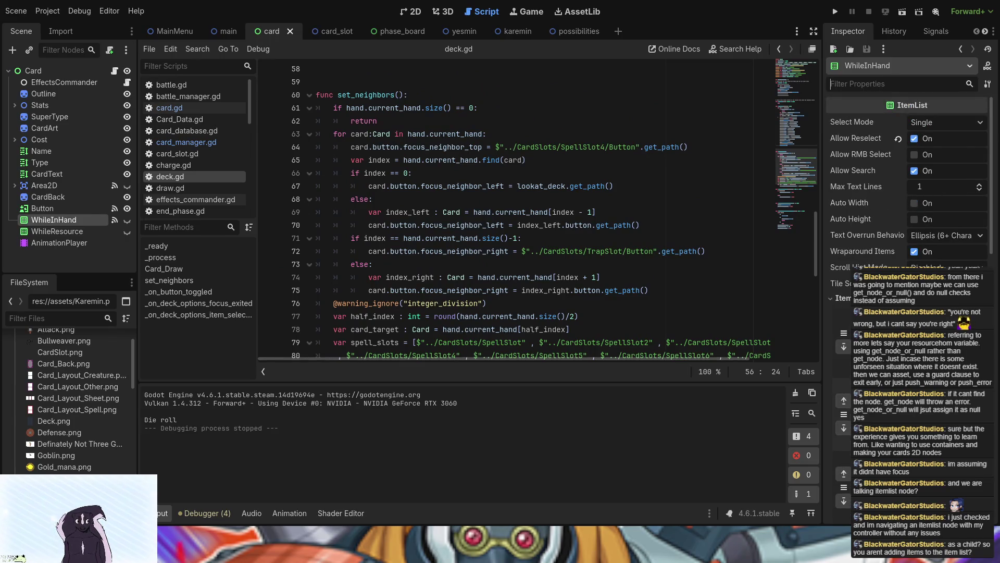
click(833, 298)
scroll(459, 225, down, 8)
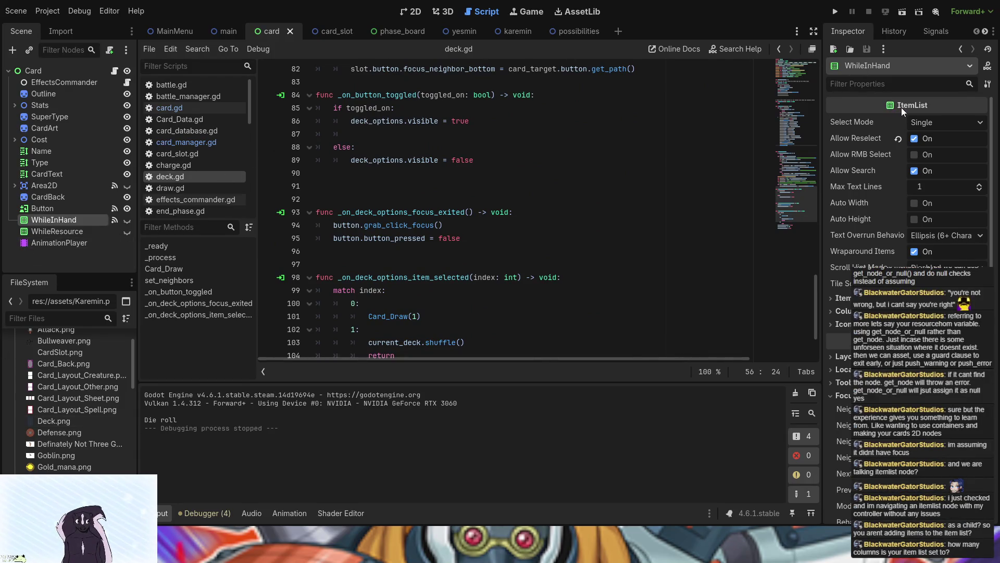
click(862, 108)
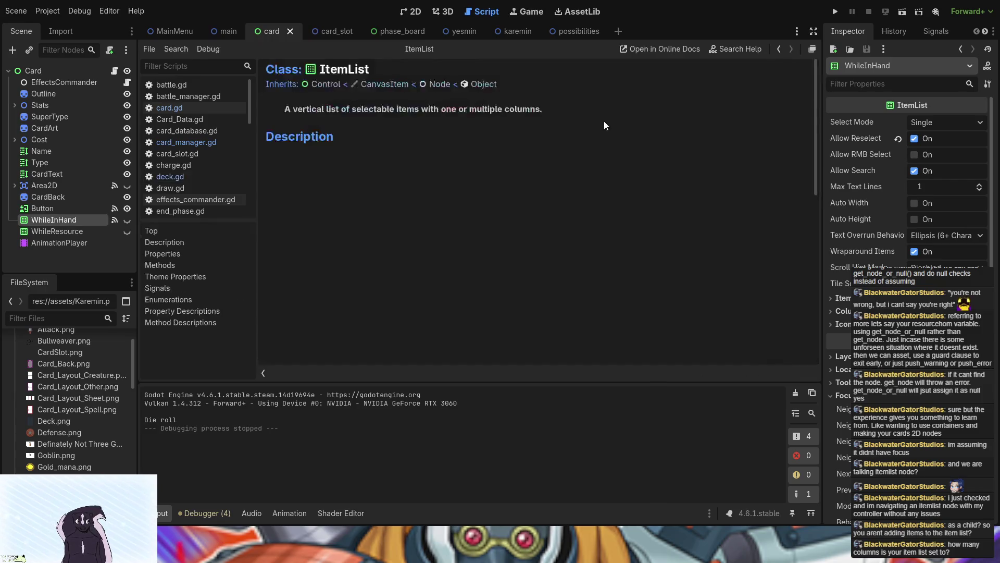
scroll(386, 239, down, 5)
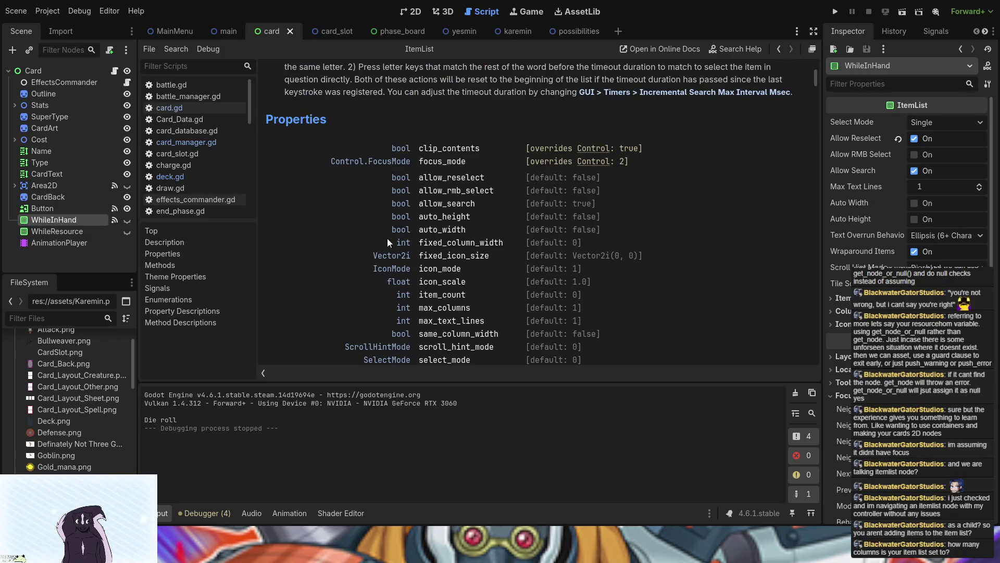
scroll(388, 243, down, 3)
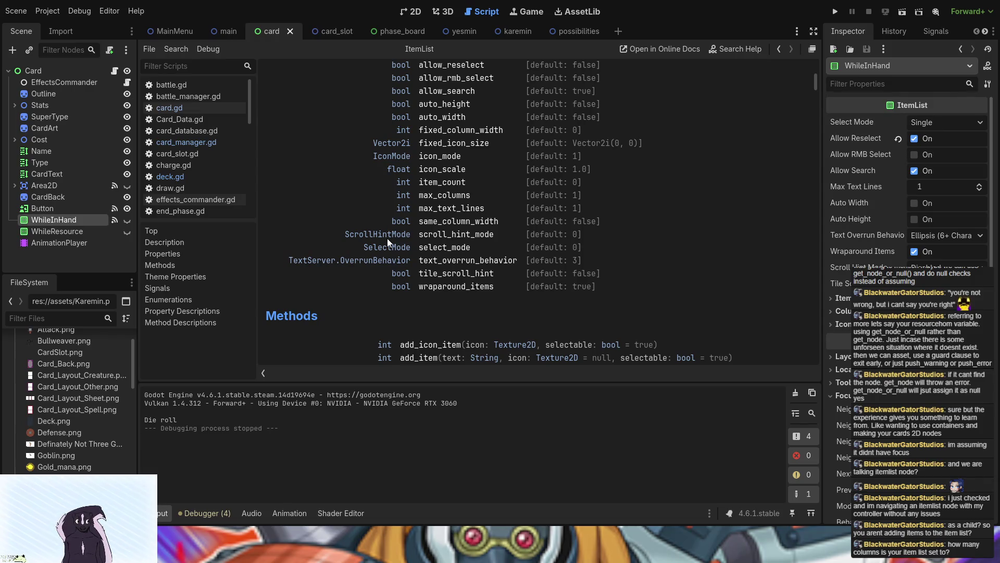
scroll(330, 221, down, 4)
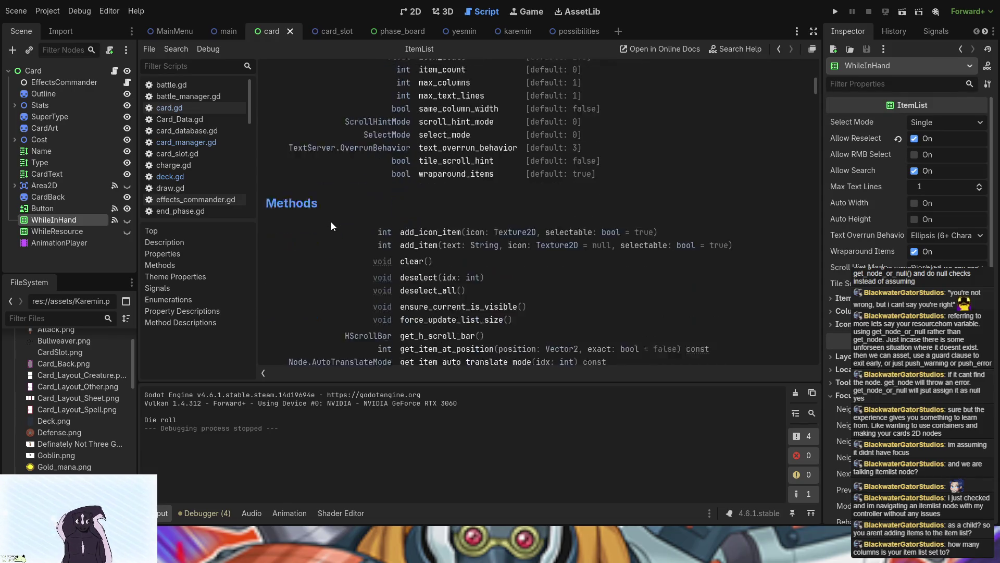
scroll(331, 221, up, 3)
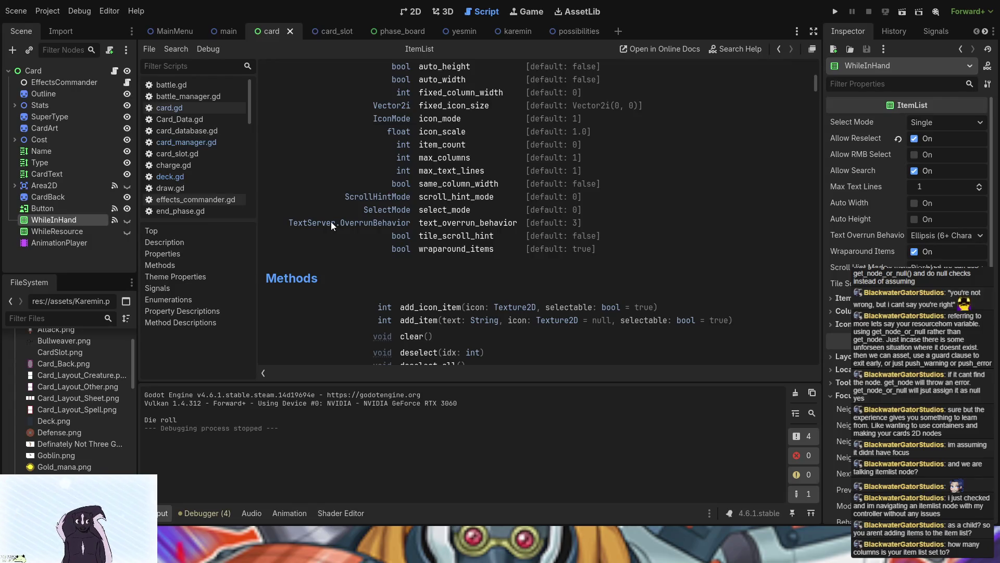
scroll(331, 222, down, 4)
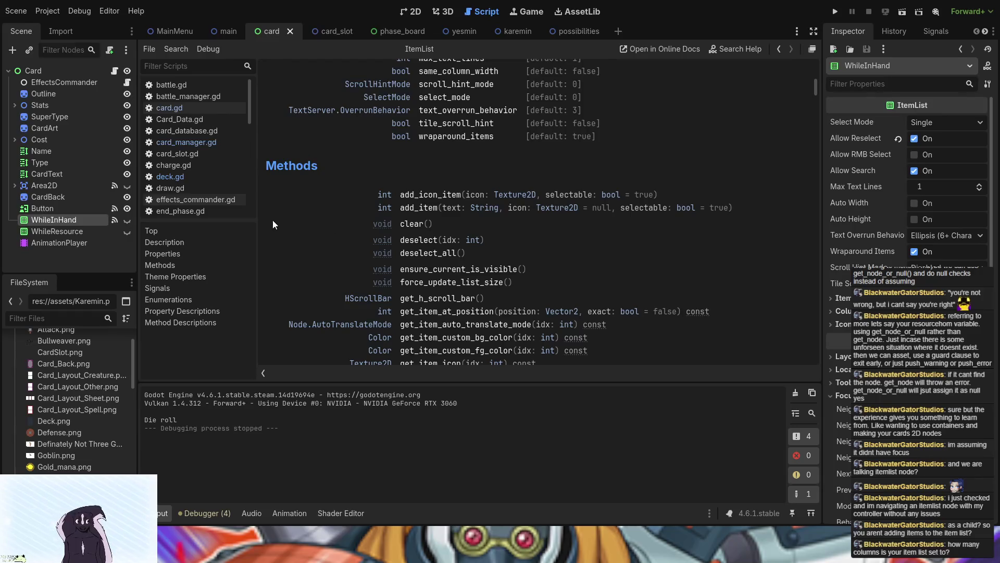
scroll(346, 236, down, 3)
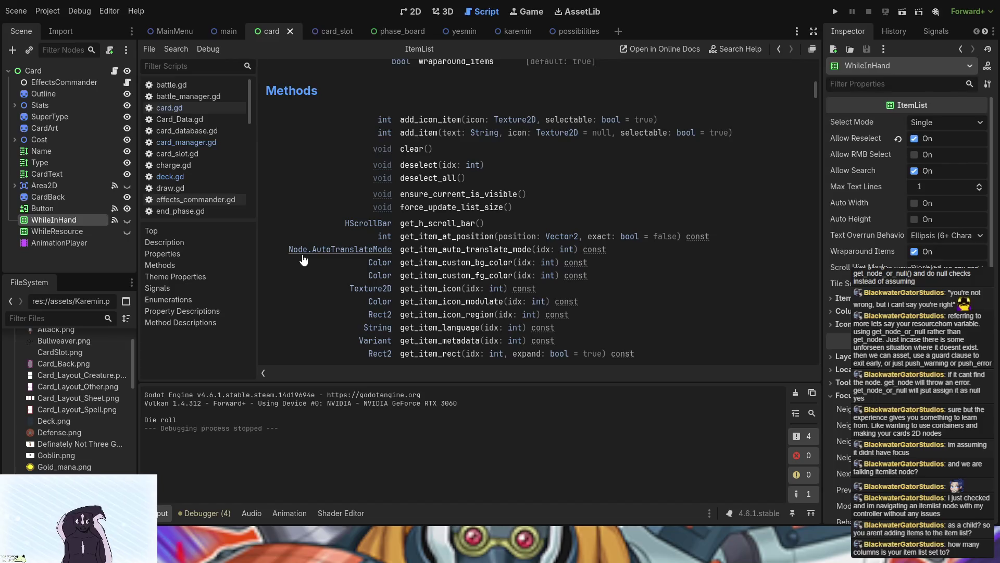
scroll(318, 294, down, 3)
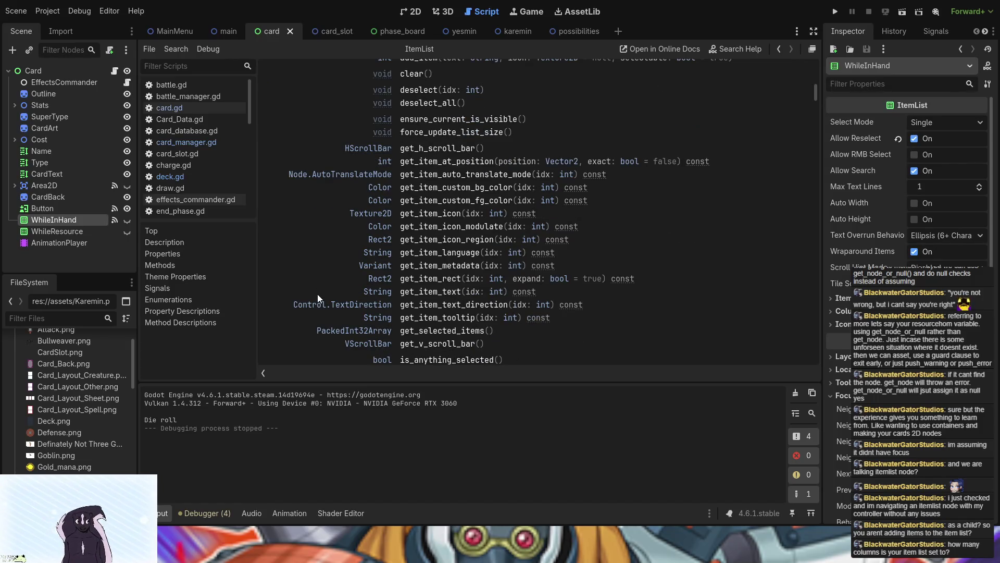
scroll(317, 294, down, 2)
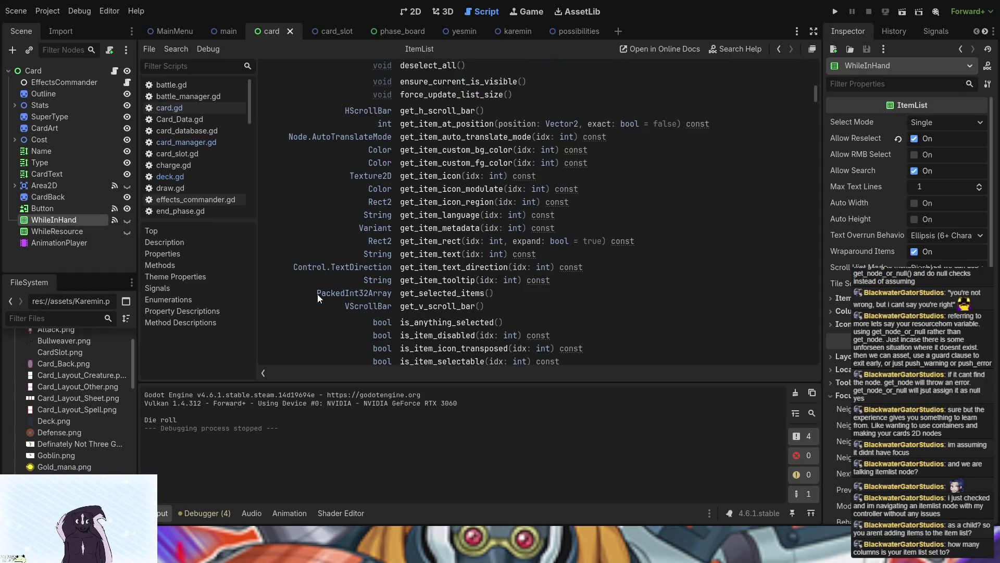
scroll(318, 294, down, 4)
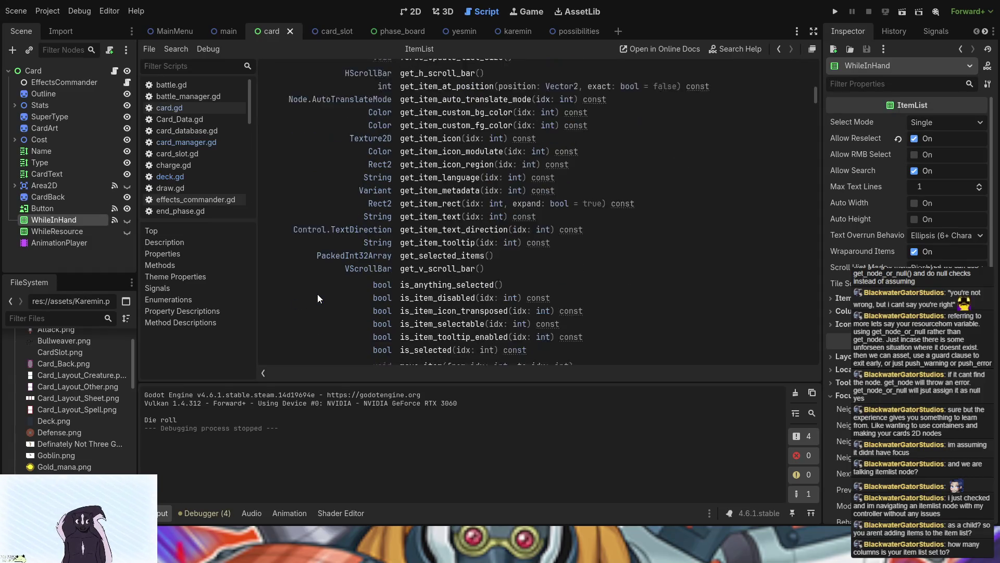
scroll(317, 297, down, 2)
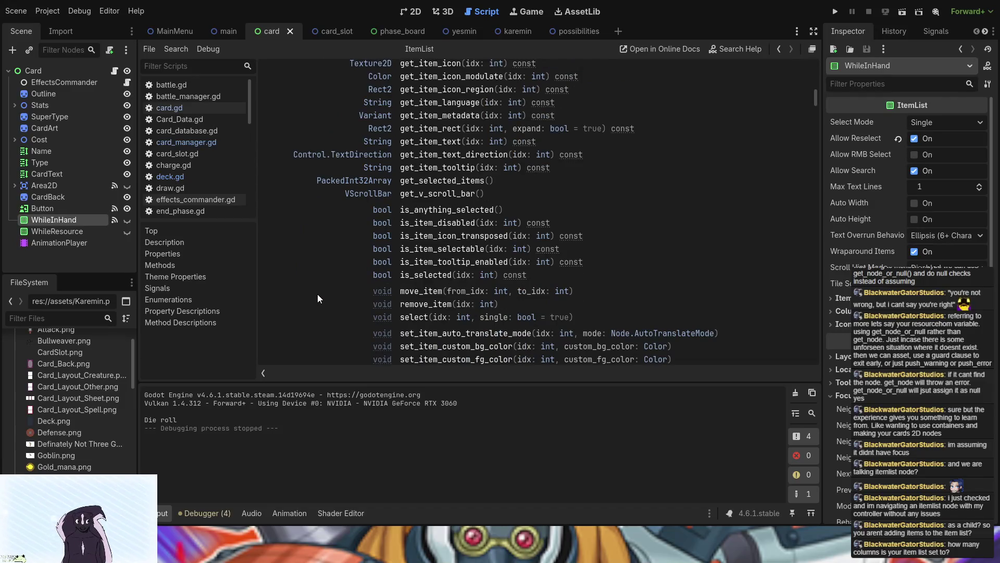
scroll(318, 298, down, 4)
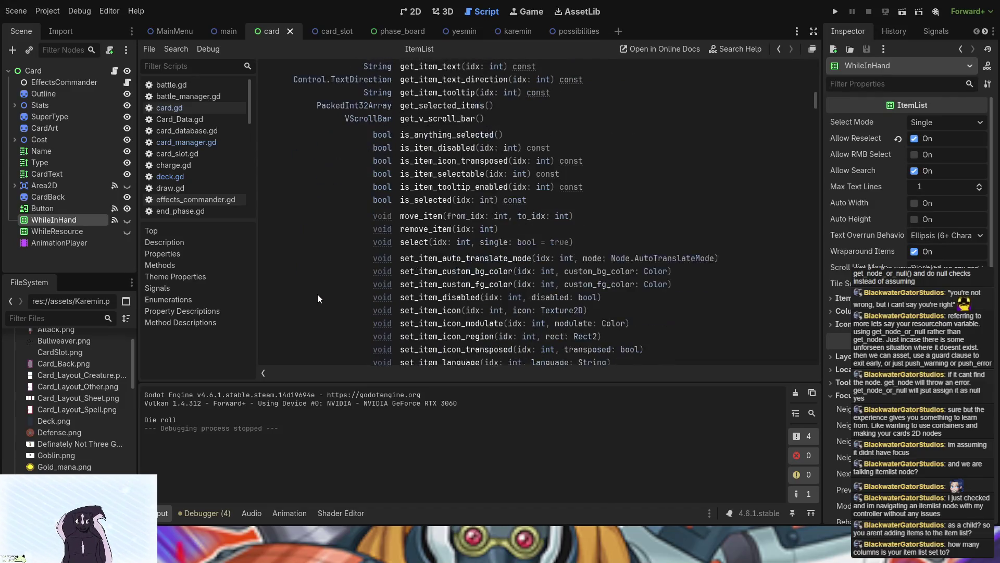
scroll(317, 299, down, 4)
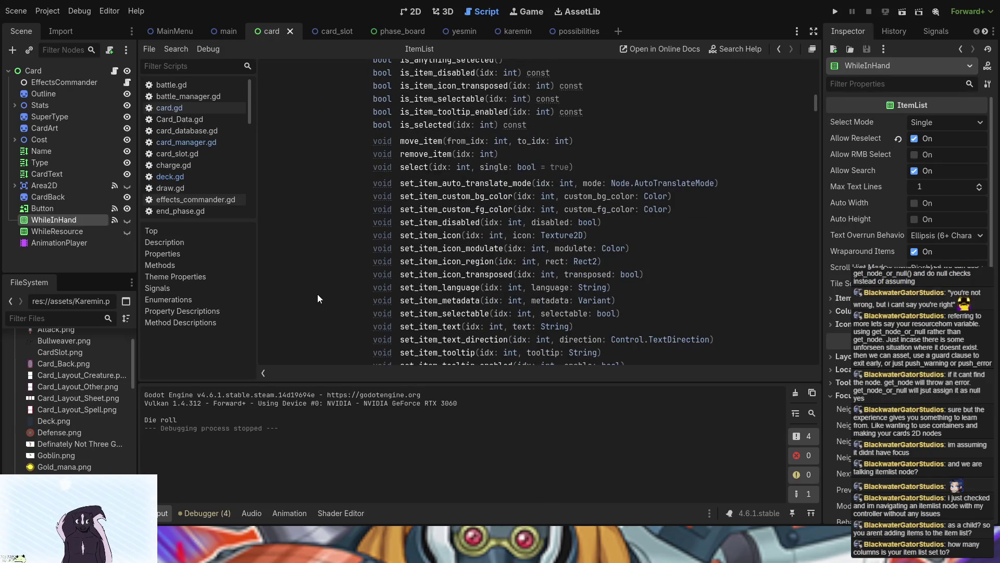
scroll(317, 298, down, 6)
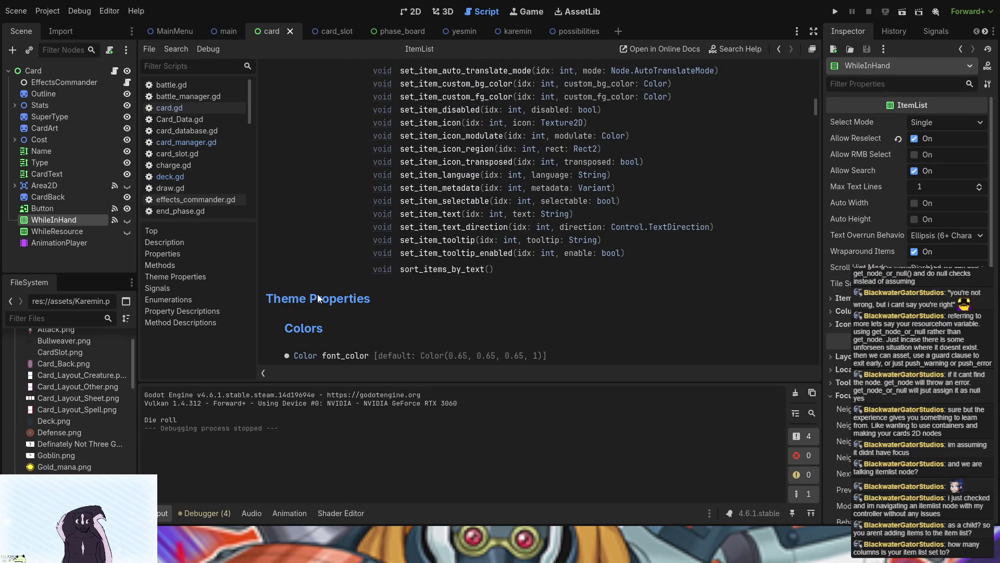
scroll(318, 294, down, 14)
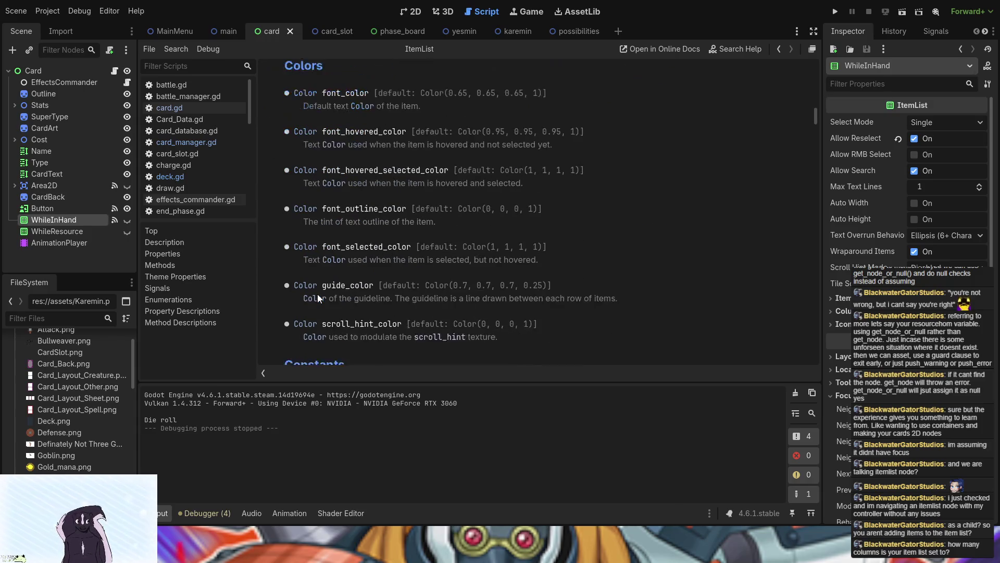
scroll(317, 294, down, 4)
scroll(317, 294, up, 4)
scroll(311, 307, down, 14)
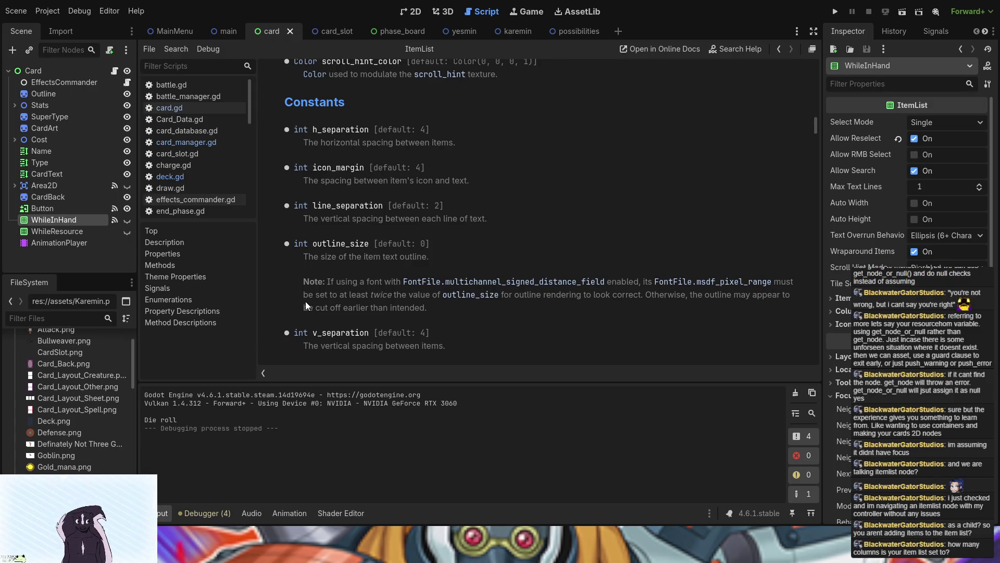
scroll(306, 301, down, 15)
scroll(305, 301, down, 20)
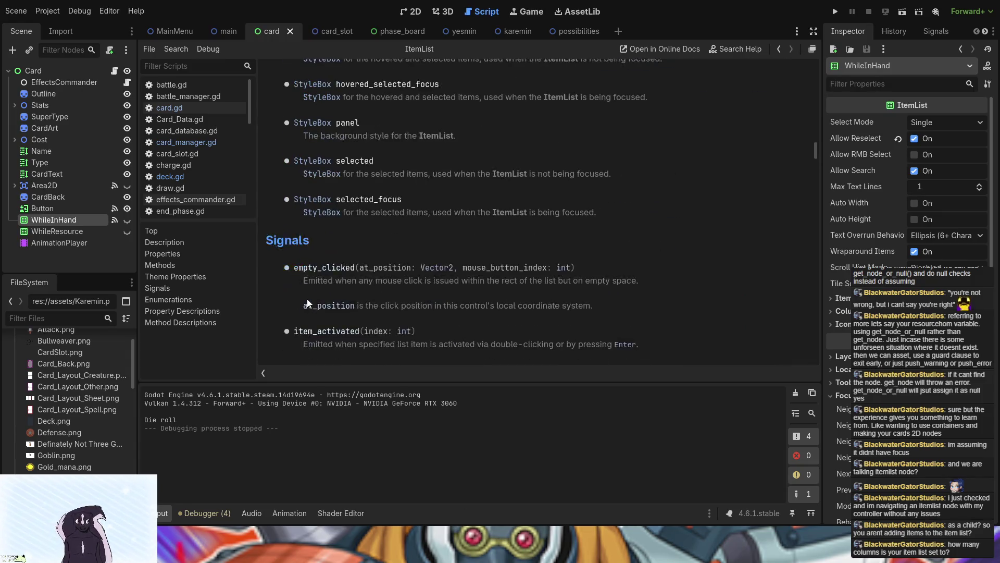
scroll(307, 299, down, 7)
scroll(307, 300, down, 4)
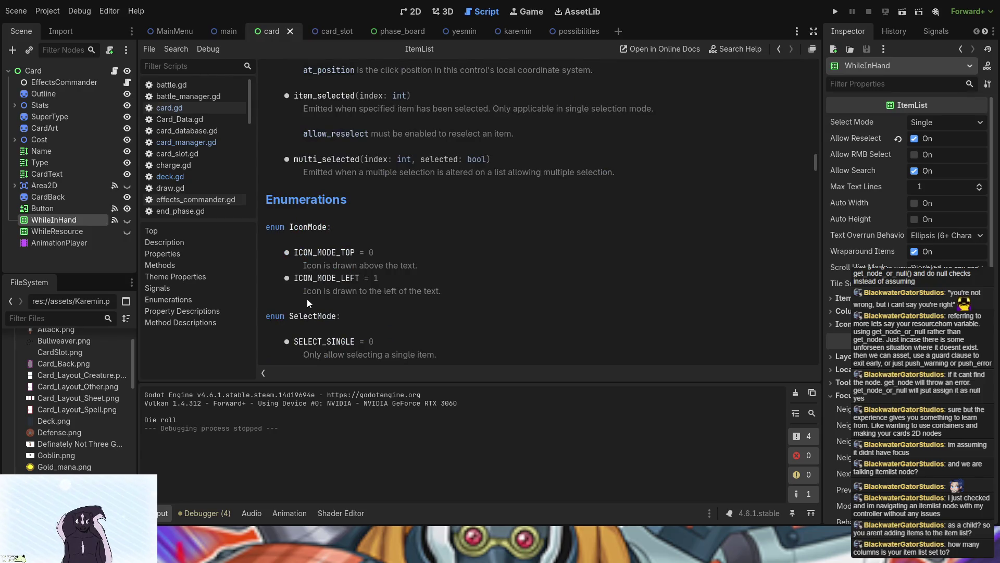
scroll(307, 298, down, 5)
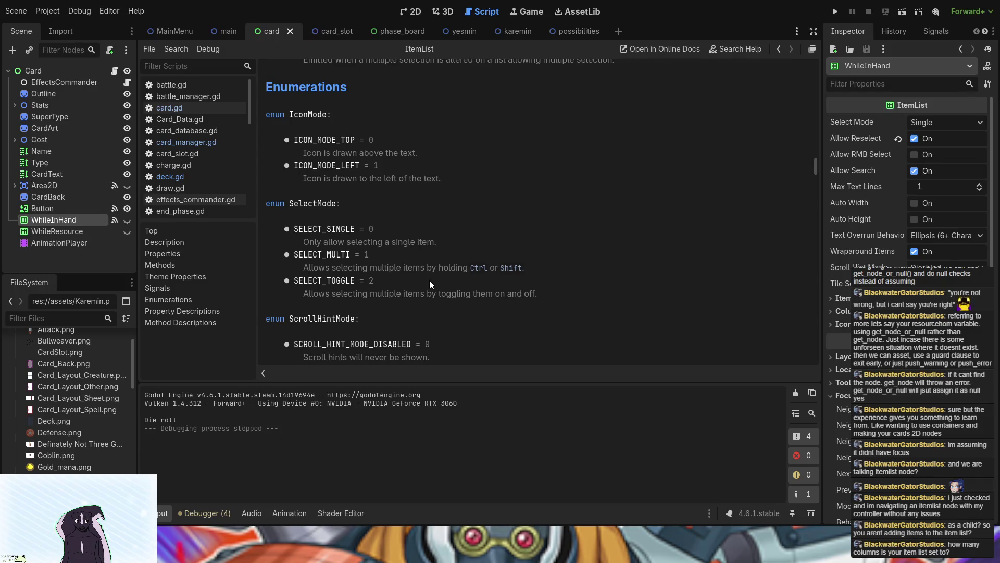
scroll(430, 279, down, 3)
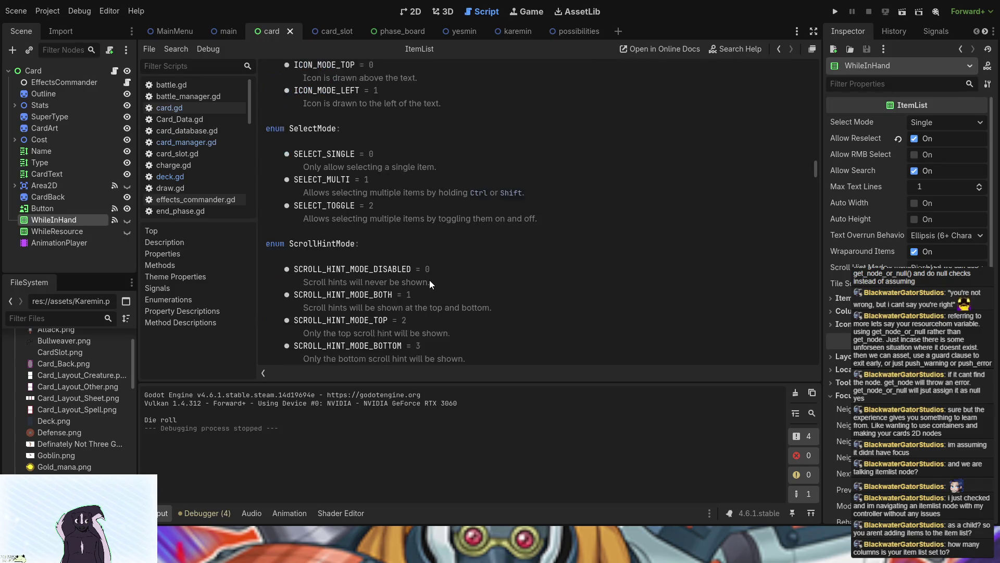
scroll(429, 280, down, 3)
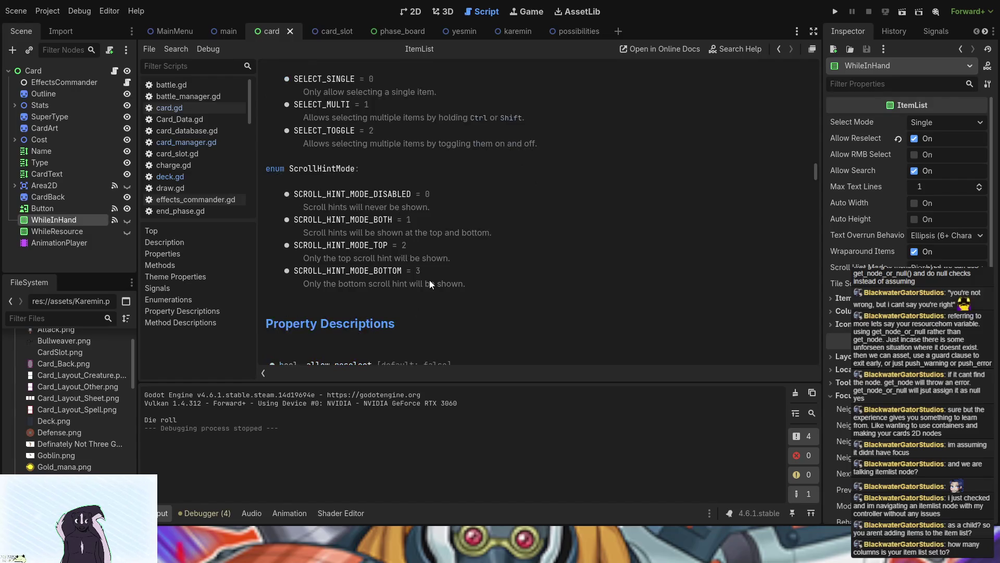
scroll(429, 280, down, 6)
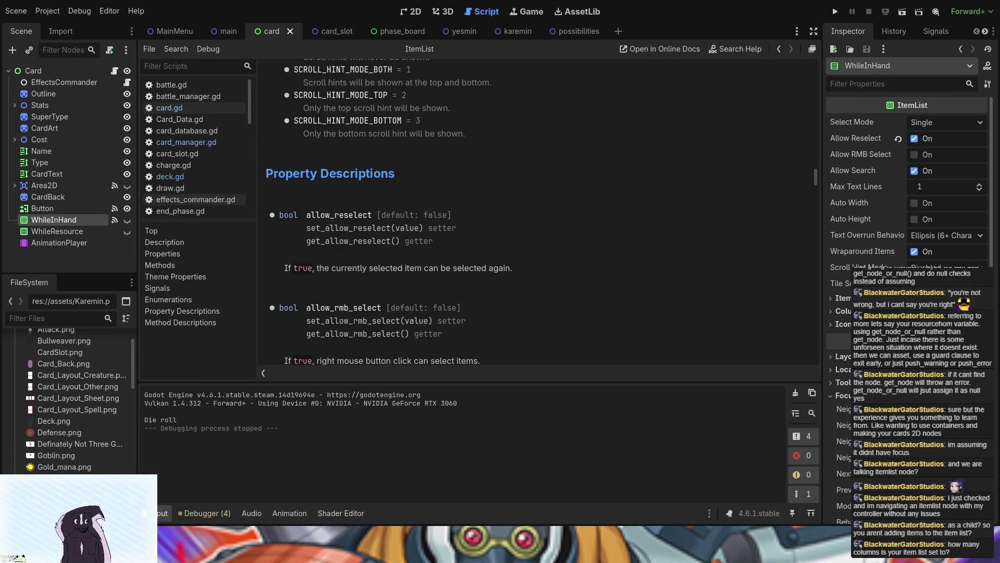
click(841, 311)
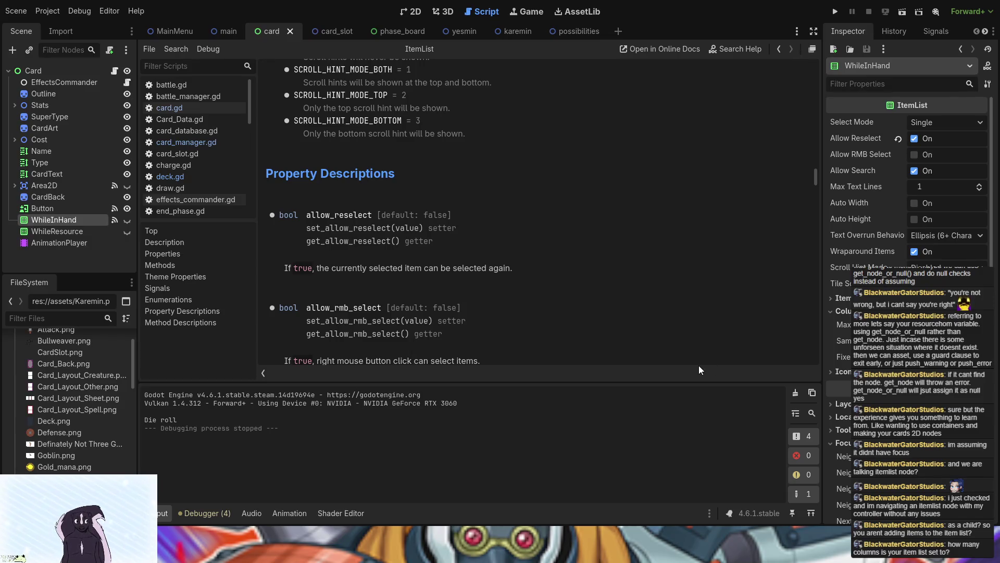
Apply the new Max Columns value on WhileInHand and switch to the card scene's 2D view
key(Return)
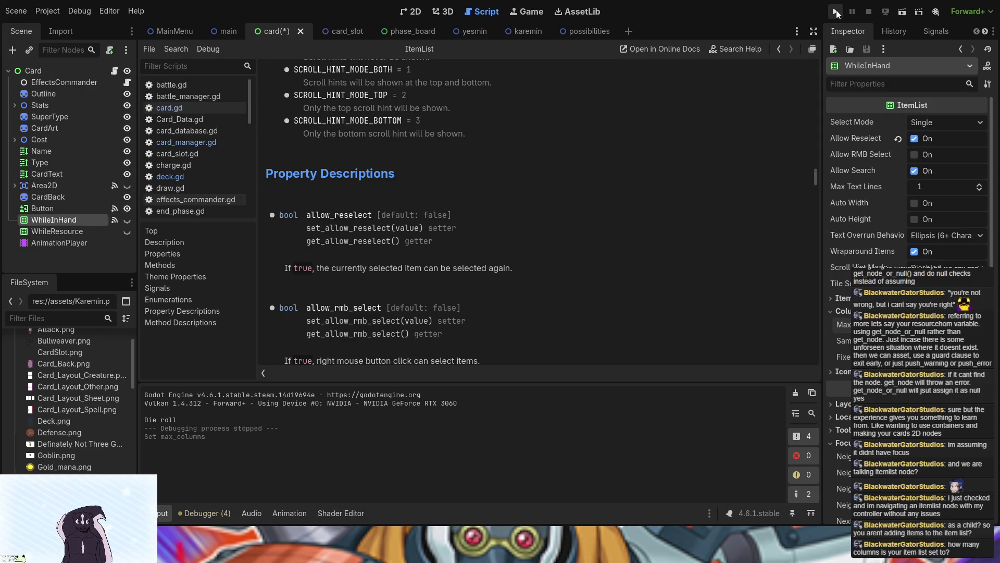
click(406, 12)
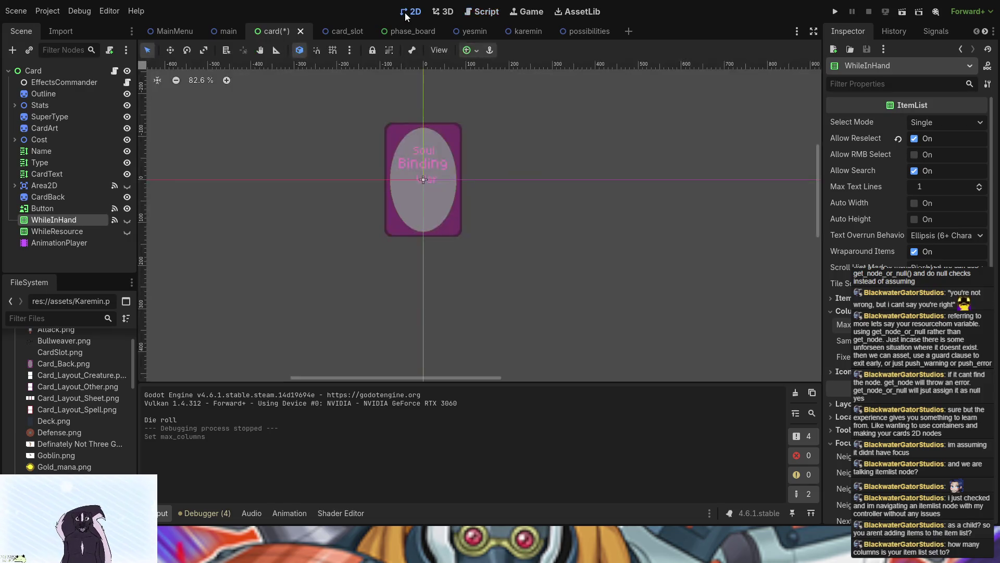
Show the WhileInHand list on the card and resize it to 217×143
click(127, 220)
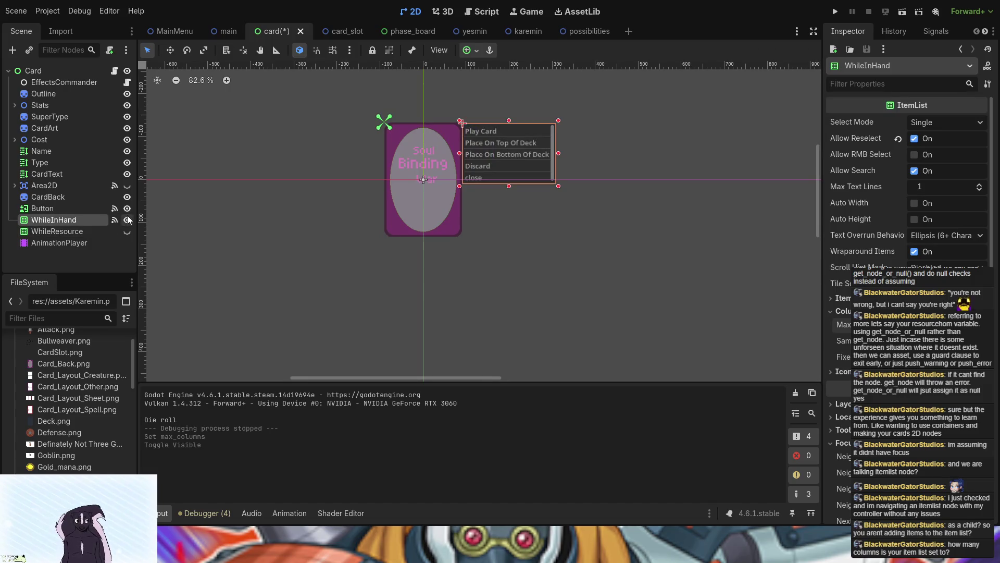
scroll(499, 155, down, 1)
drag(506, 183, 507, 184)
Briefly show then hide the WhileResource list, and run the game
click(83, 231)
click(127, 231)
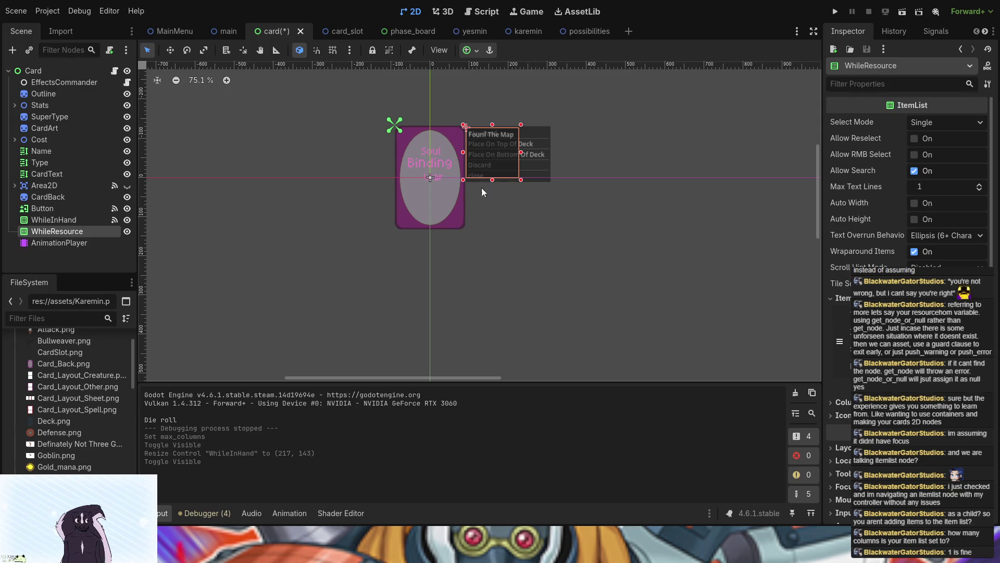
click(127, 231)
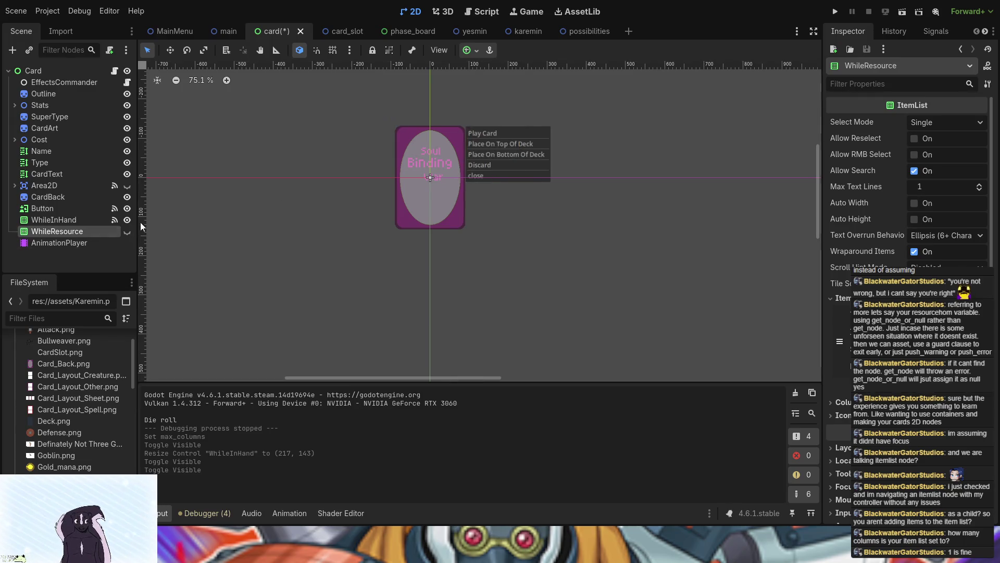
click(835, 18)
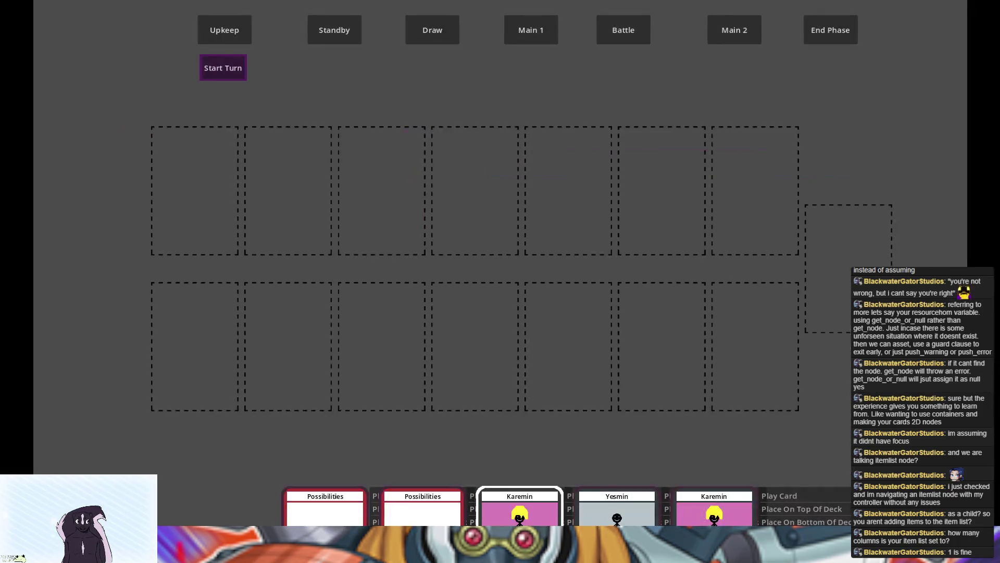
Check the hand cards' action lists in the running game, then stop it with F8
mouse_move(616, 508)
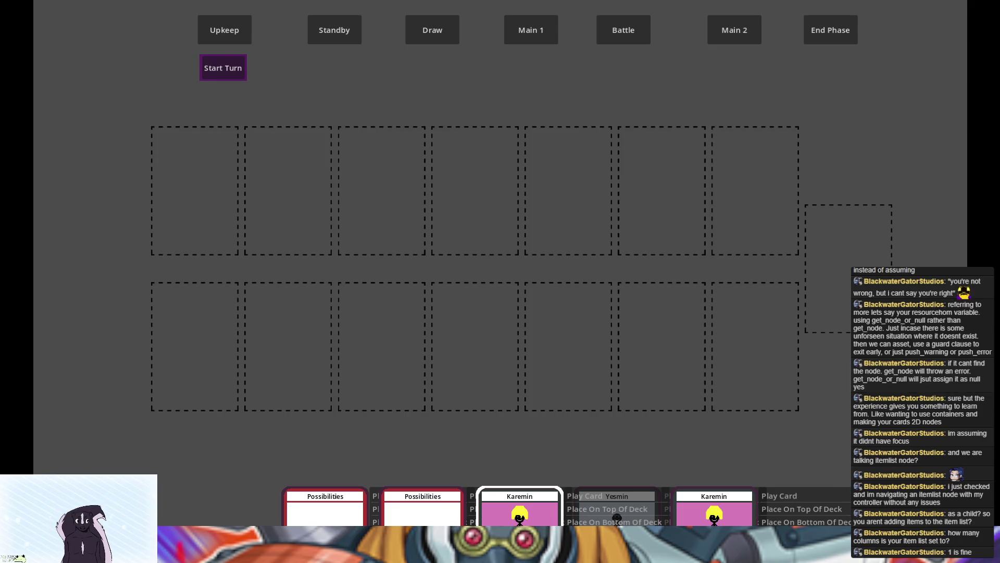
key(F8)
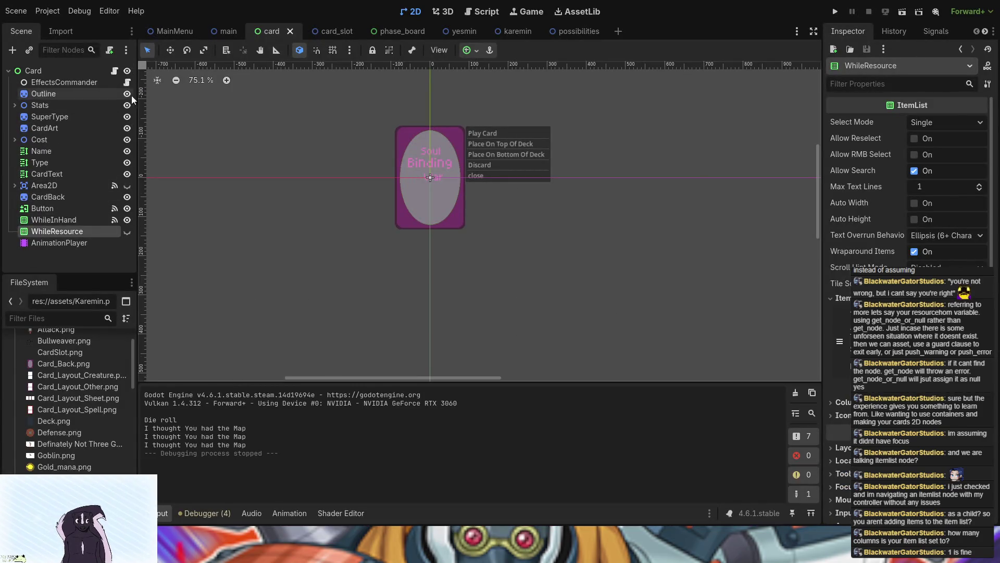
Hide WhileInHand again, open card.gd and select the grab_click_focus() call on line 93
click(126, 219)
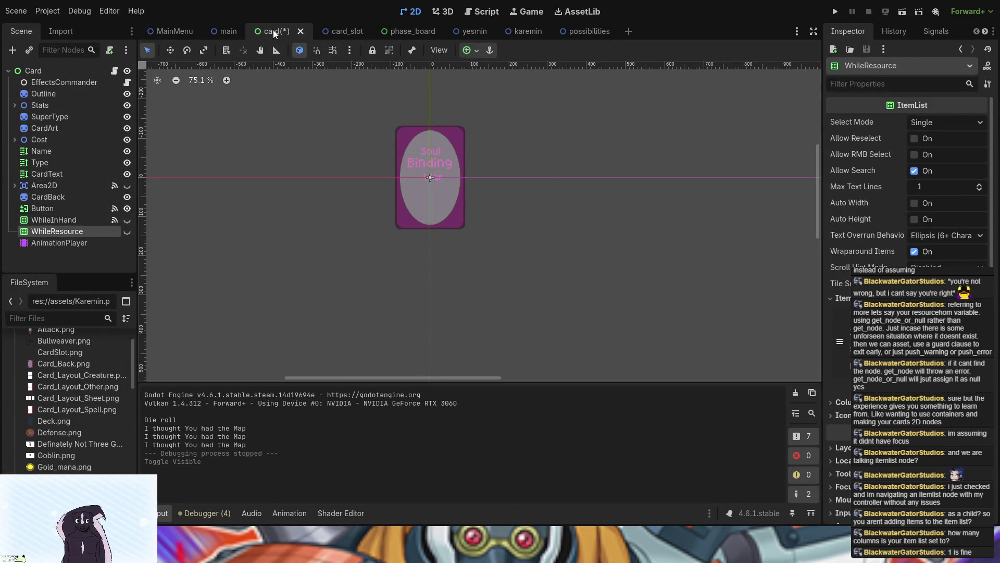
click(115, 70)
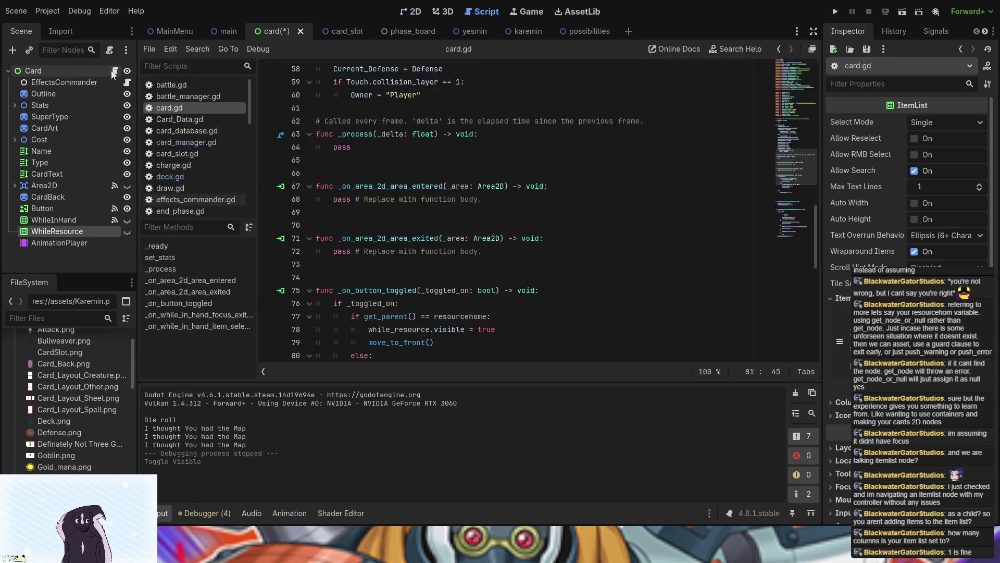
scroll(353, 273, down, 6)
scroll(353, 273, up, 2)
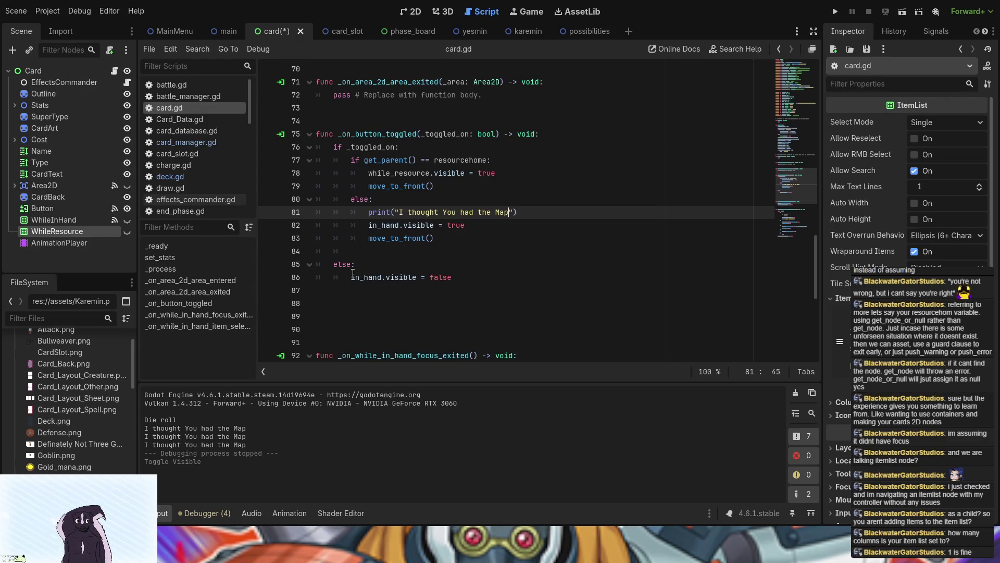
scroll(349, 273, up, 1)
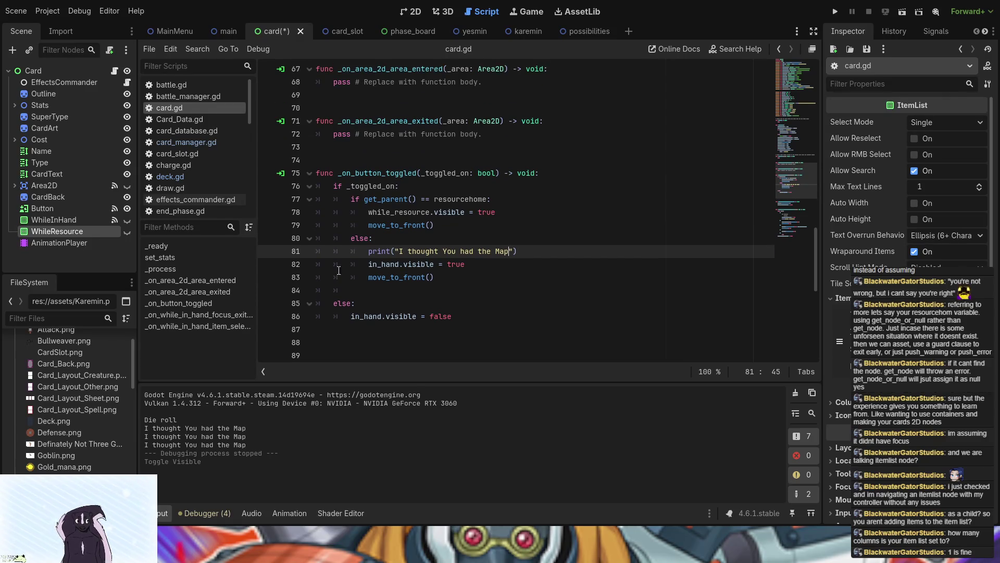
click(442, 225)
scroll(444, 233, down, 3)
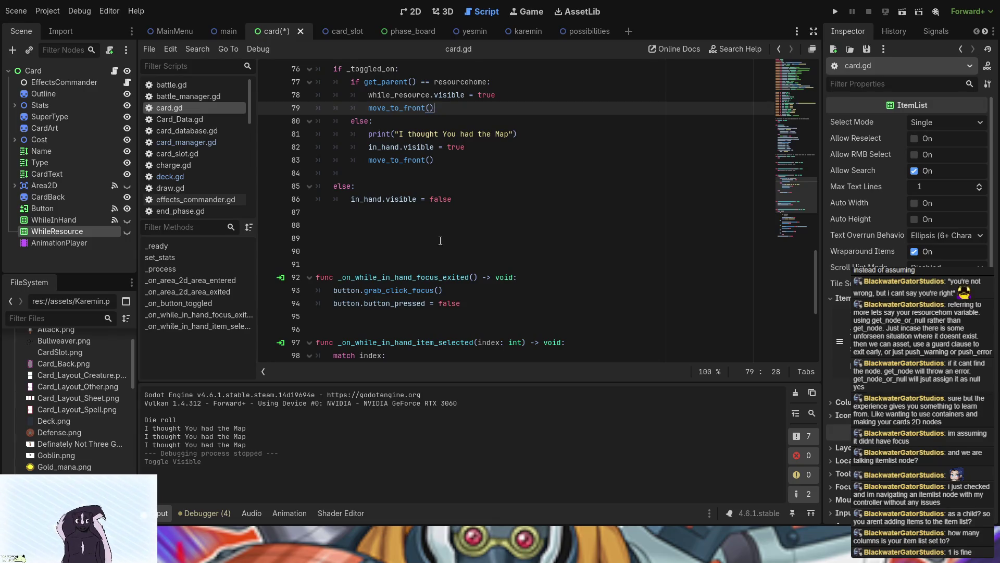
drag(442, 290, 366, 290)
key(ctrl+c)
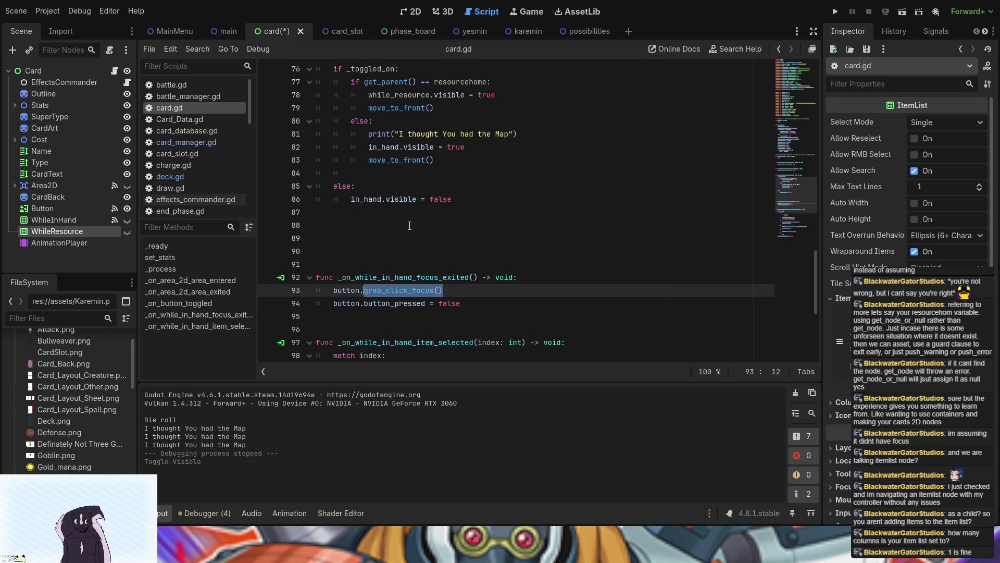
Add in_hand.grab_click_focus() on a new line 83 and run the game
click(481, 149)
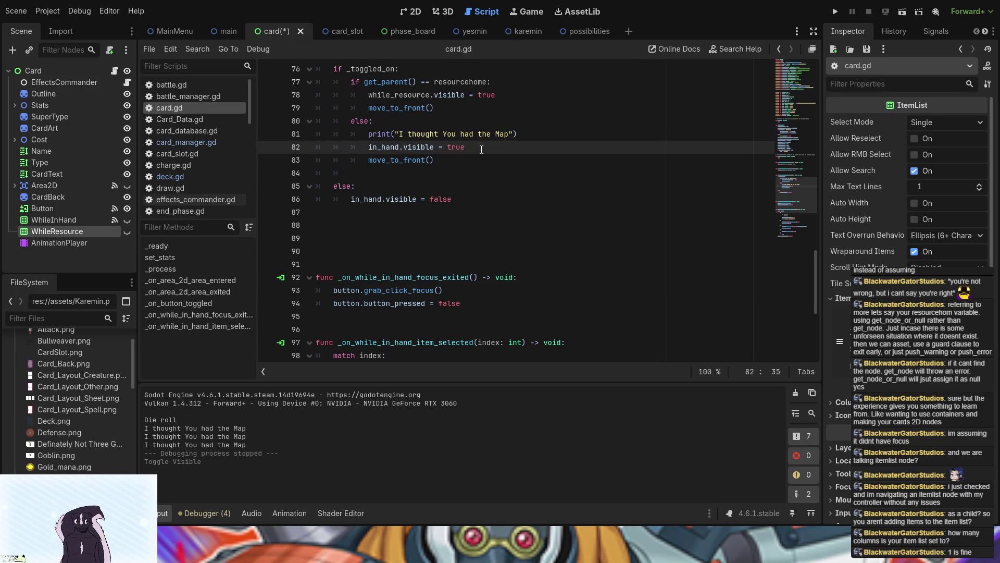
key(Return)
text(in)
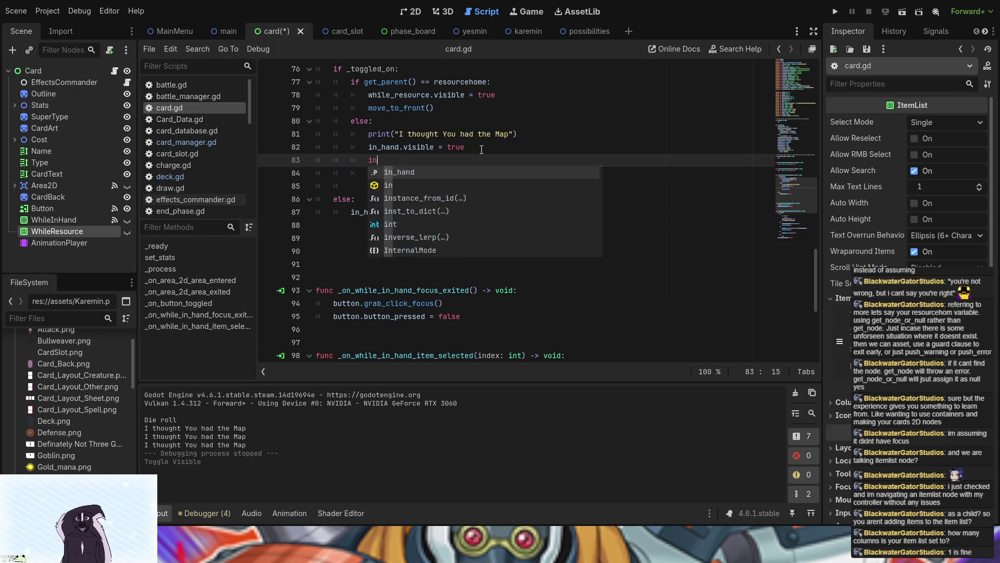
key(Return)
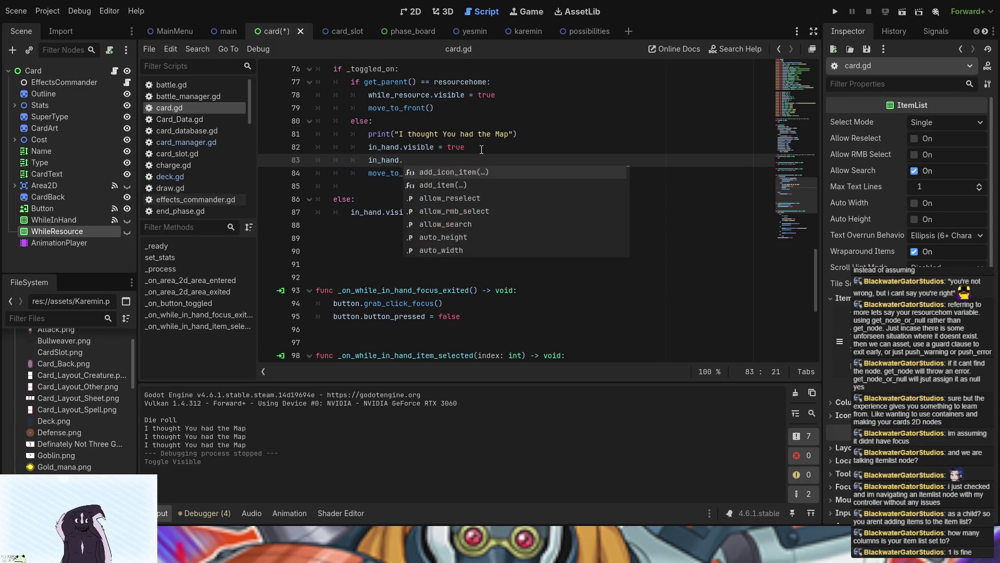
key(ctrl+v)
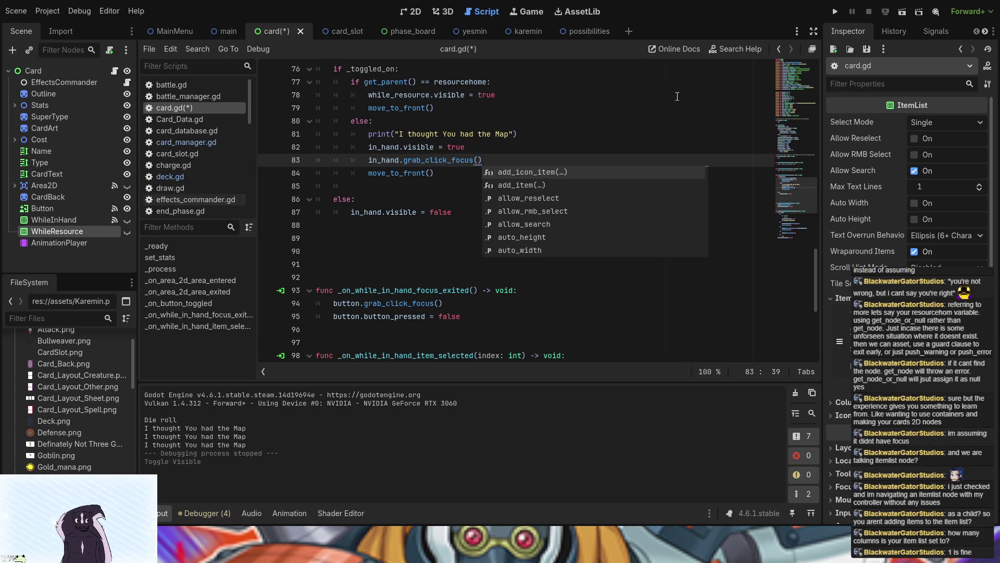
click(836, 12)
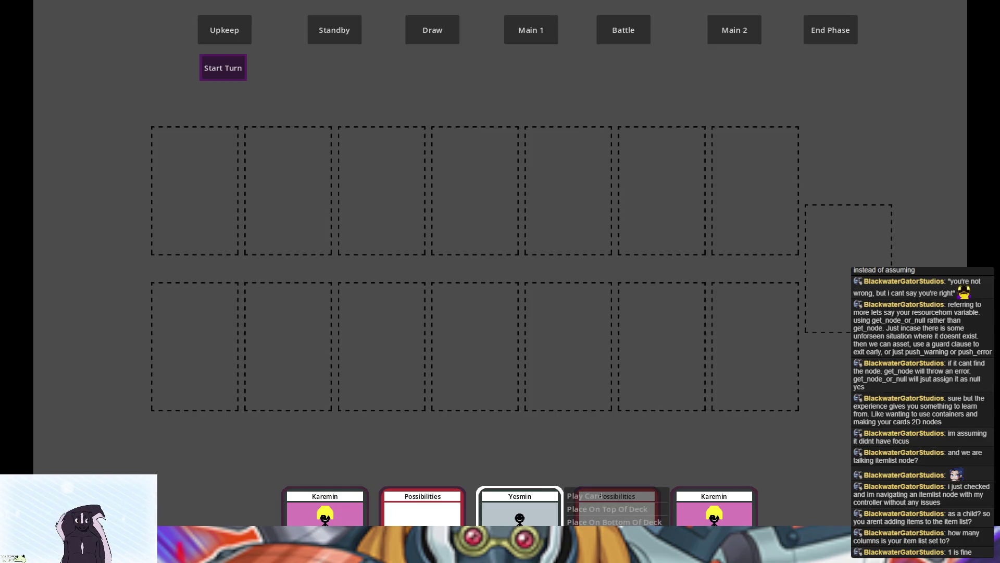
Test controller focus between hand cards and board slots, then stop the game with F8
key(Return)
key(Down)
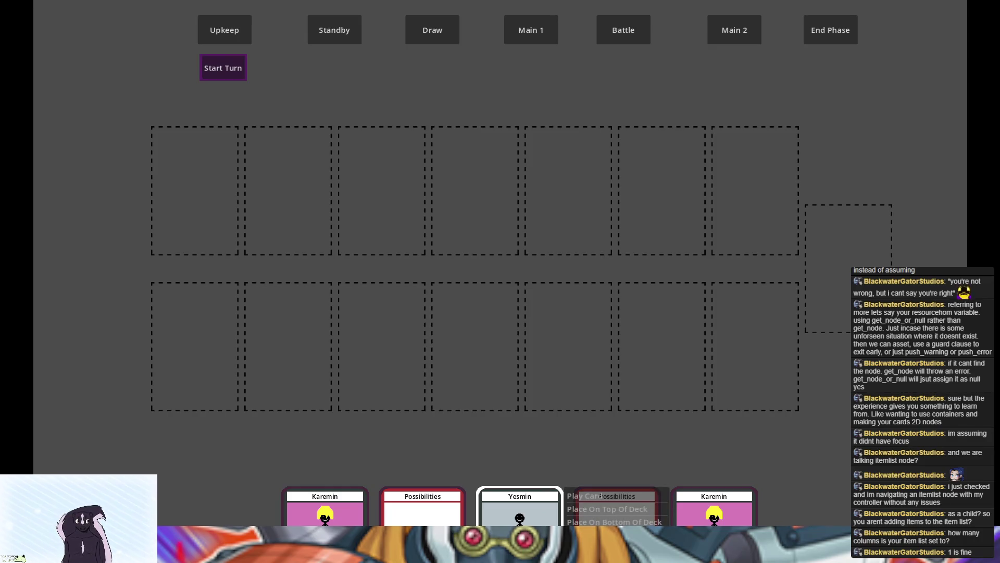
key(Up)
key(Return)
key(Escape)
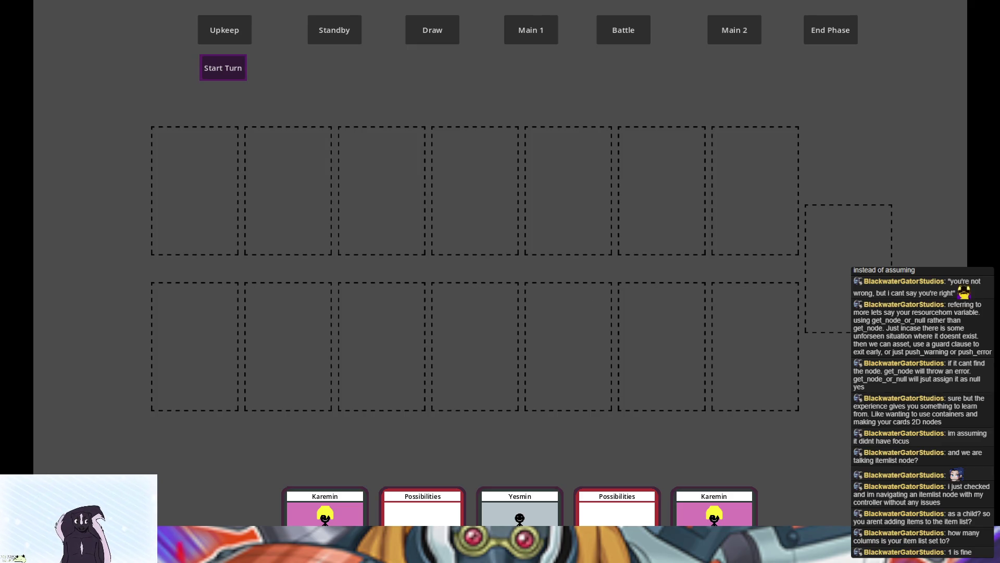
key(F8)
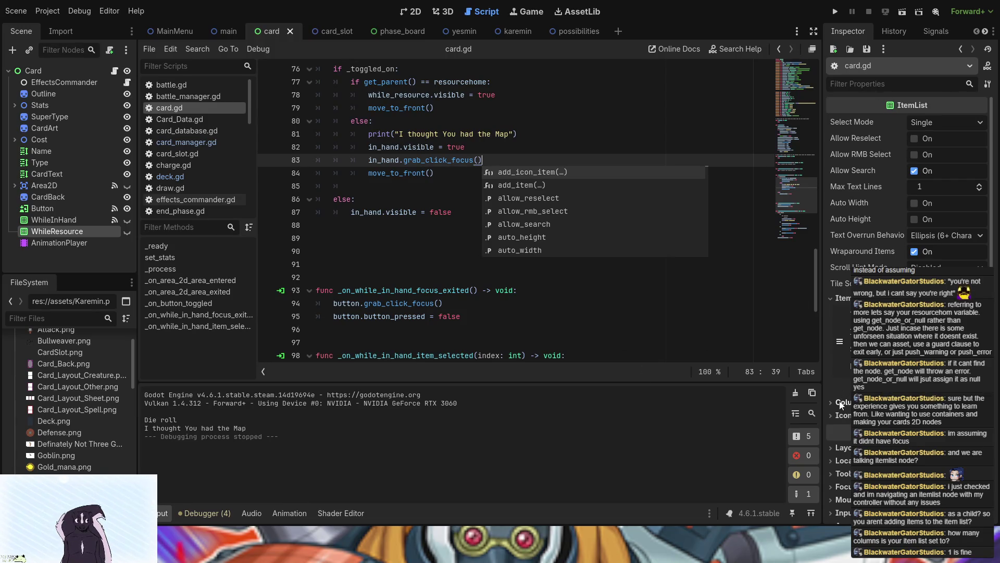
Select WhileInHand and apply the changed Max Columns value in the Inspector
click(78, 220)
key(Return)
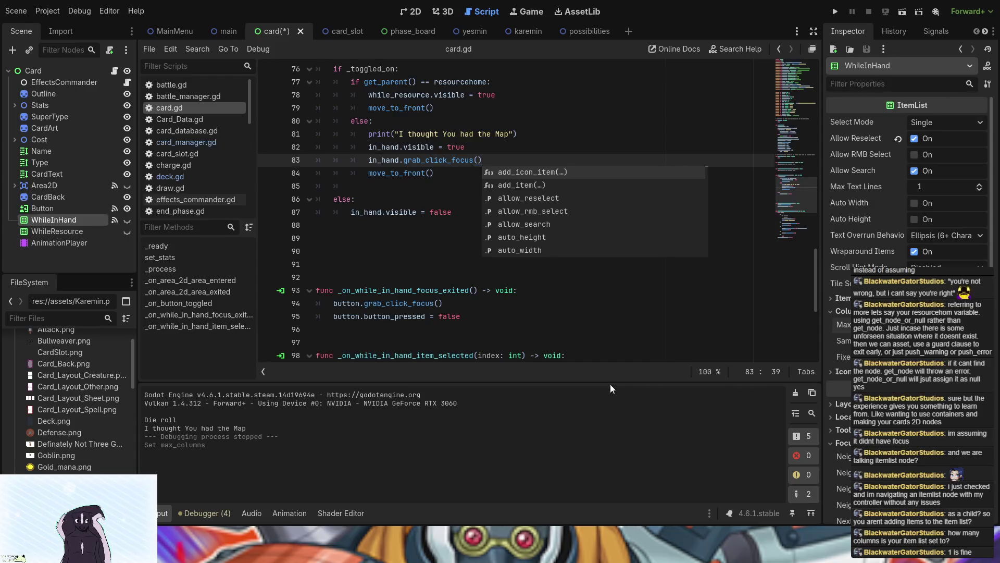
Show the card scene in 2D, and briefly reveal and then hide the WhileInHand options list
click(415, 13)
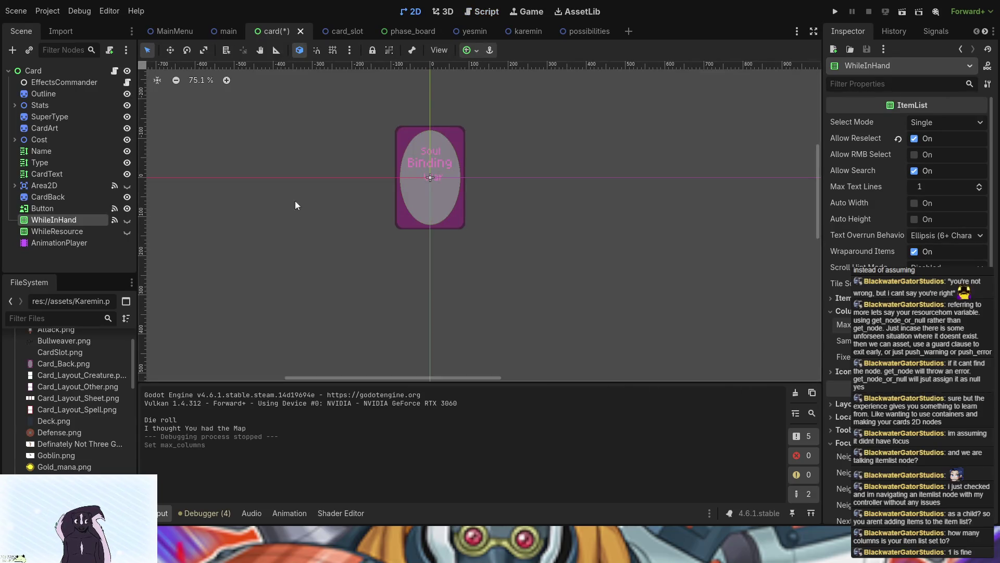
click(125, 220)
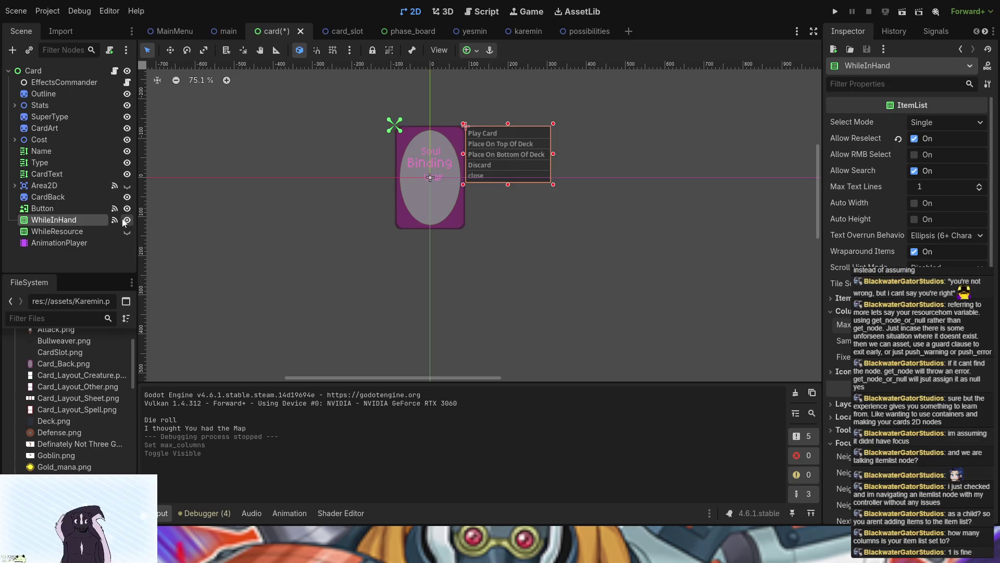
click(126, 220)
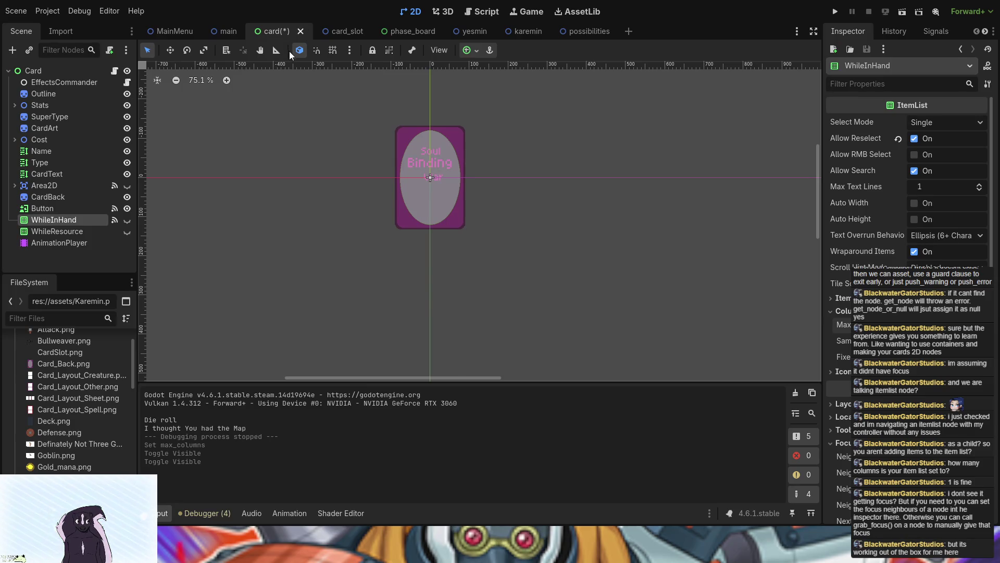
Open the card_slot scene and its card_slot.gd script, review lines 31–32, and collapse Area2D
click(346, 31)
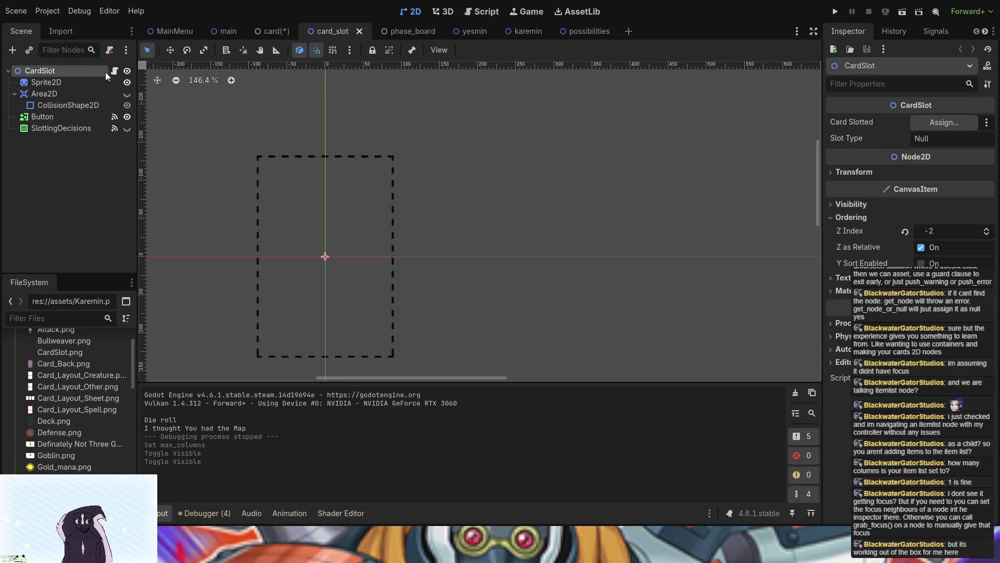
click(114, 72)
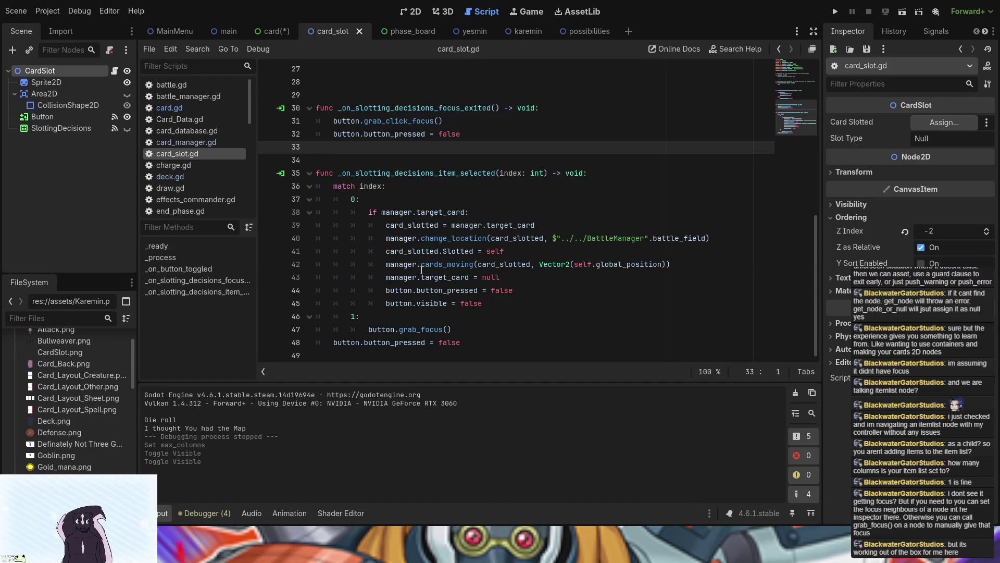
scroll(422, 269, up, 1)
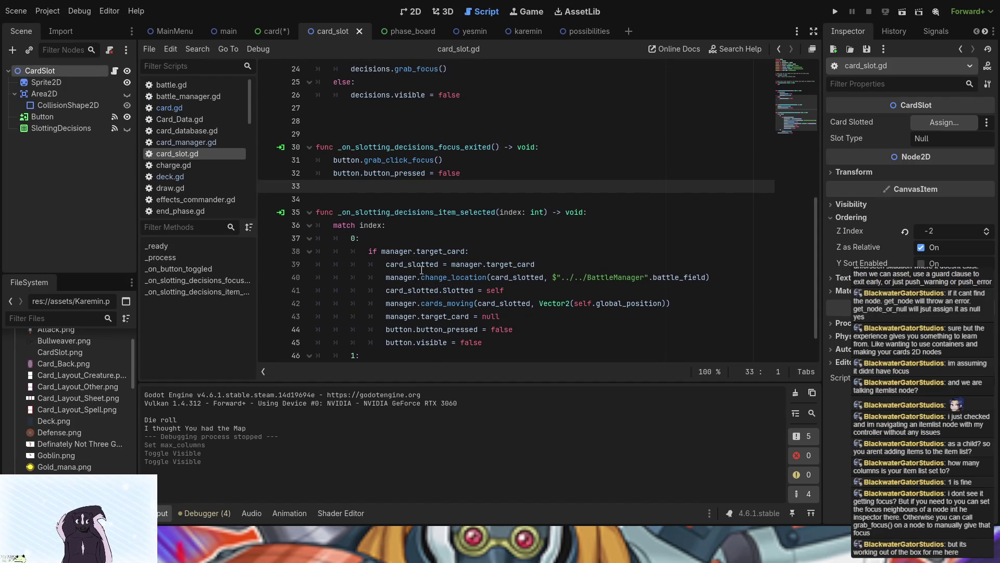
click(374, 173)
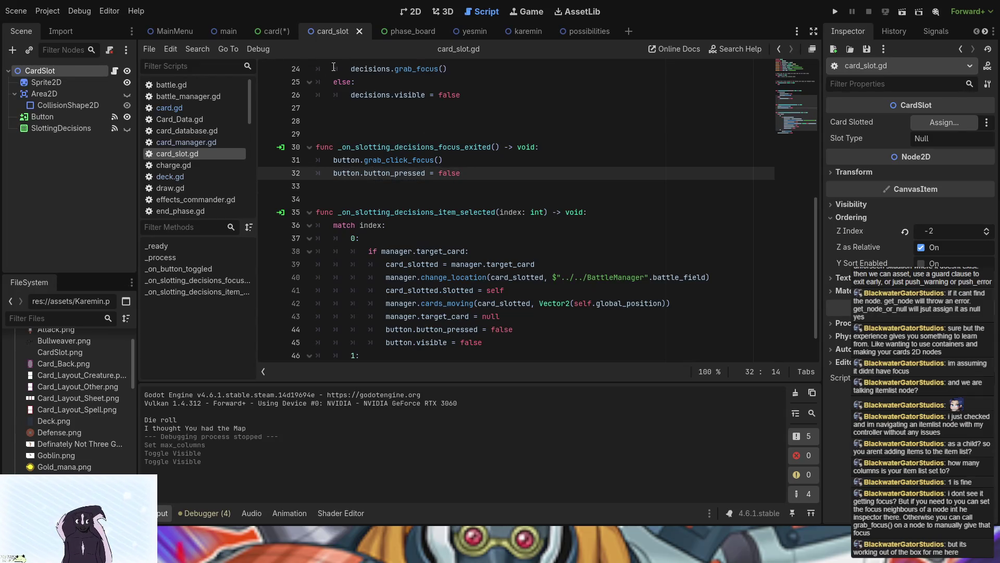
click(361, 155)
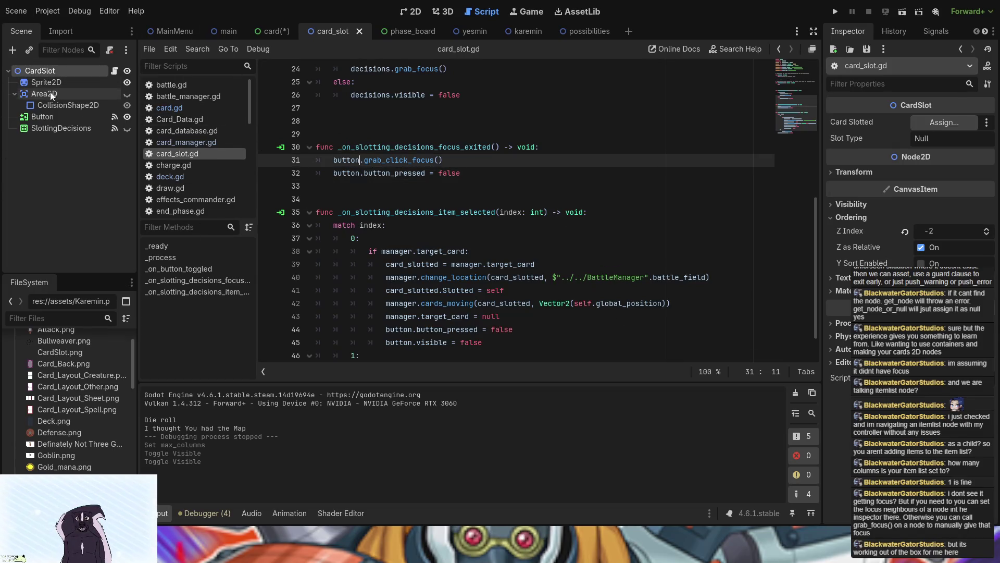
click(15, 94)
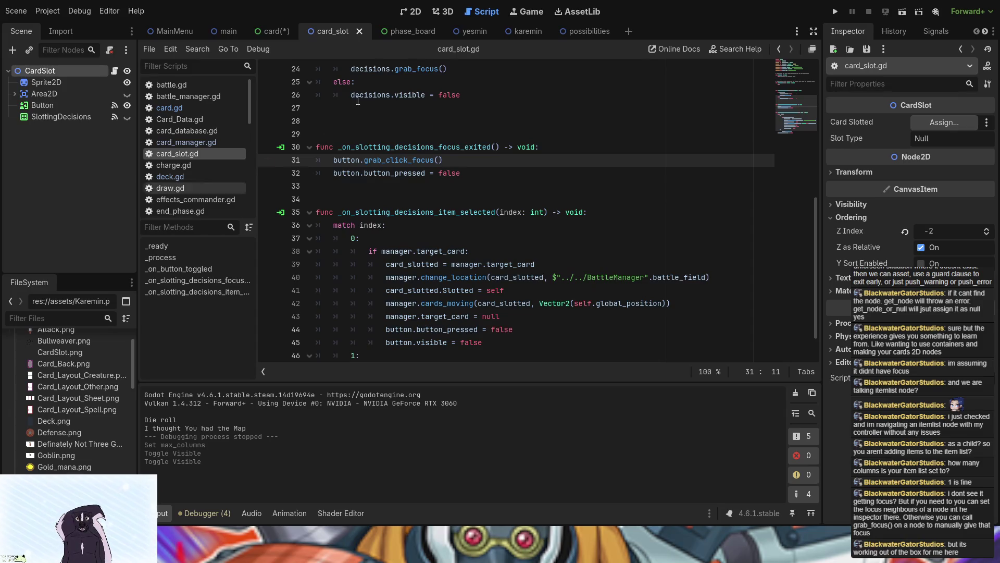
click(443, 12)
Make card_slot's SlottingDecisions list visible and select it, then return to the card scene
click(414, 12)
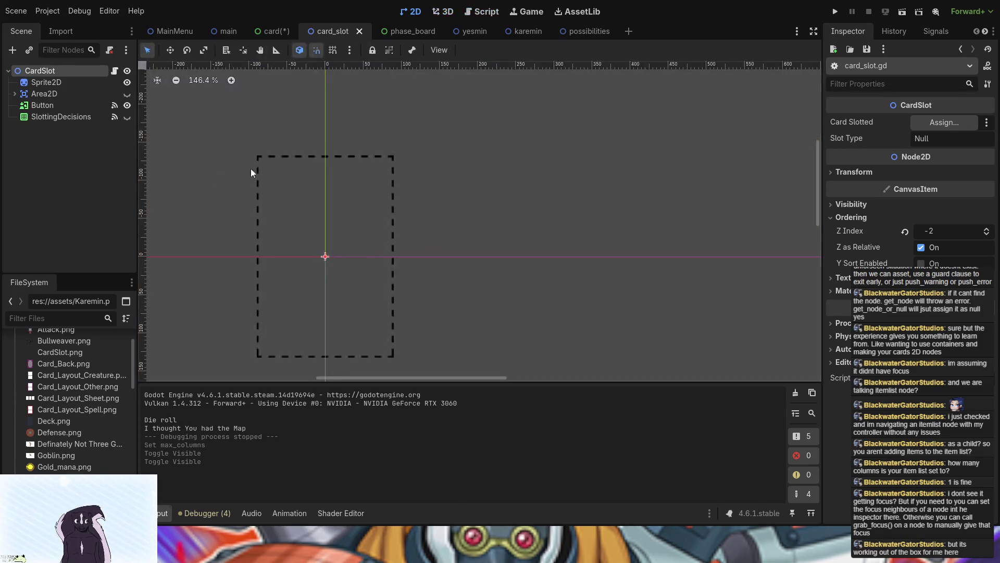
scroll(348, 223, down, 2)
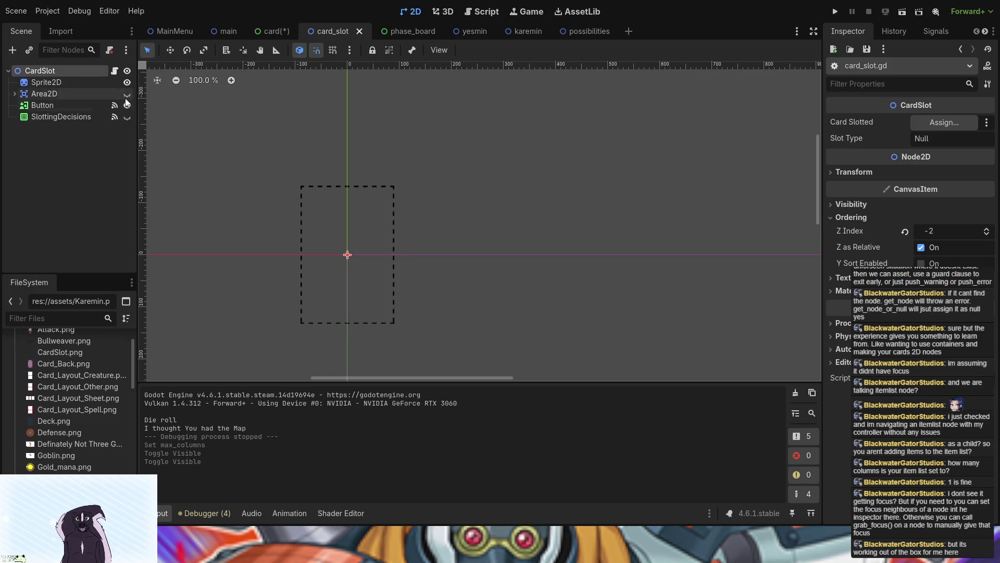
click(126, 117)
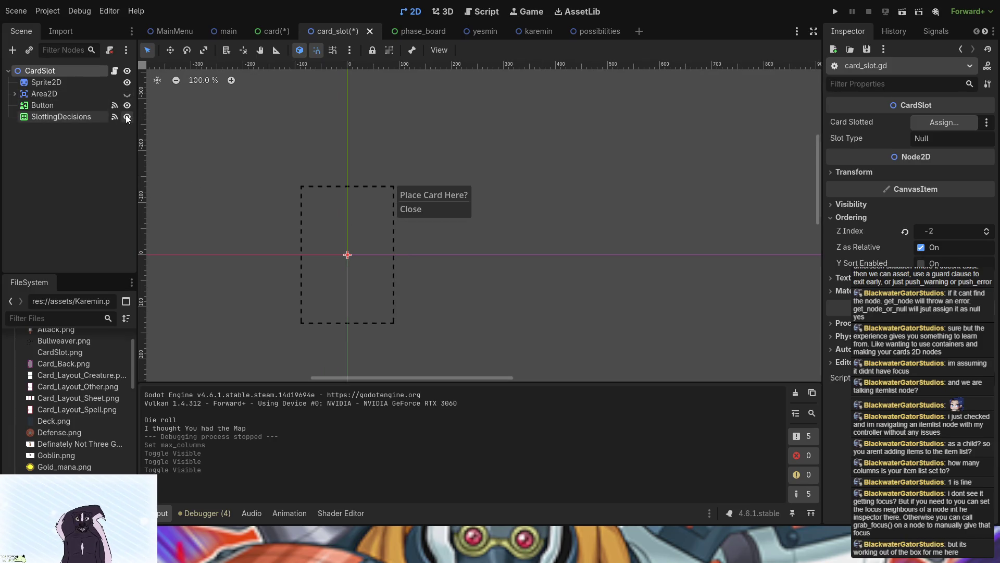
click(461, 198)
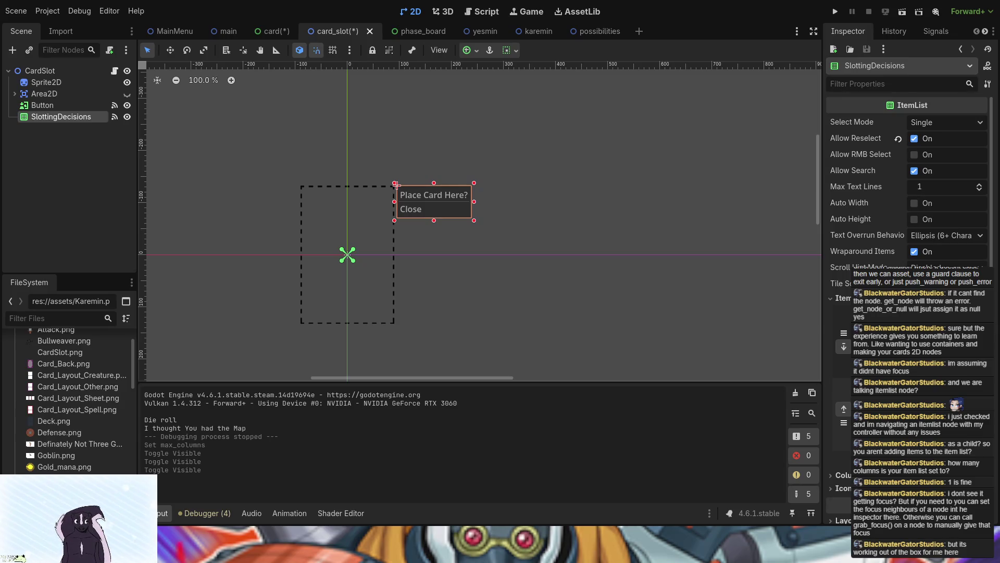
click(264, 32)
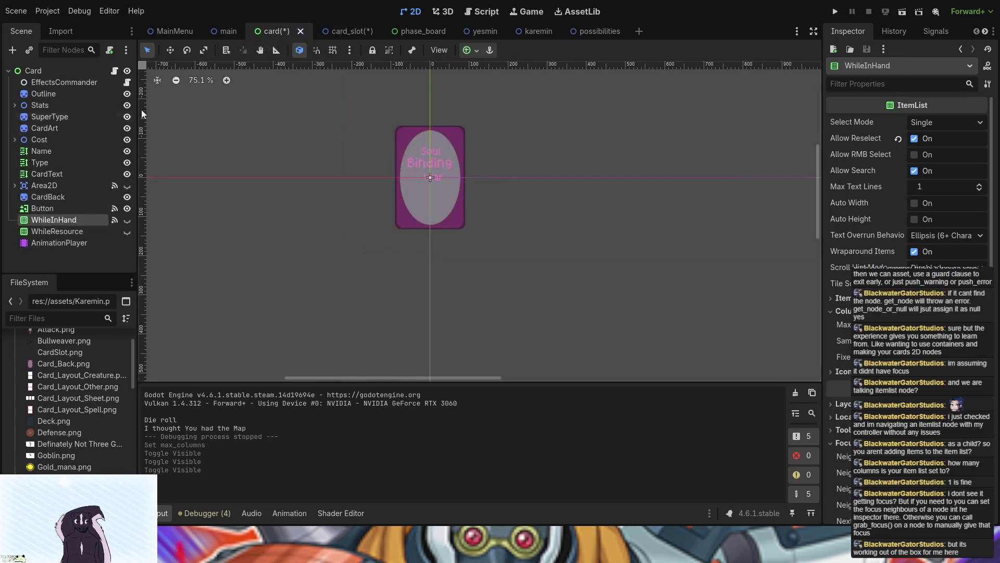
Select and deselect the card's Button node, then test-run the game and stop it
click(448, 153)
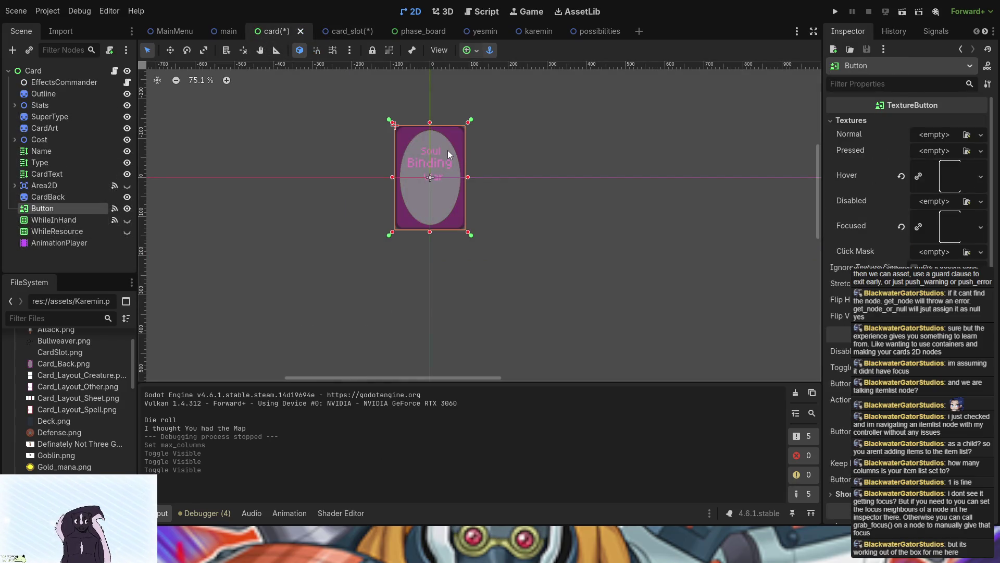
click(308, 188)
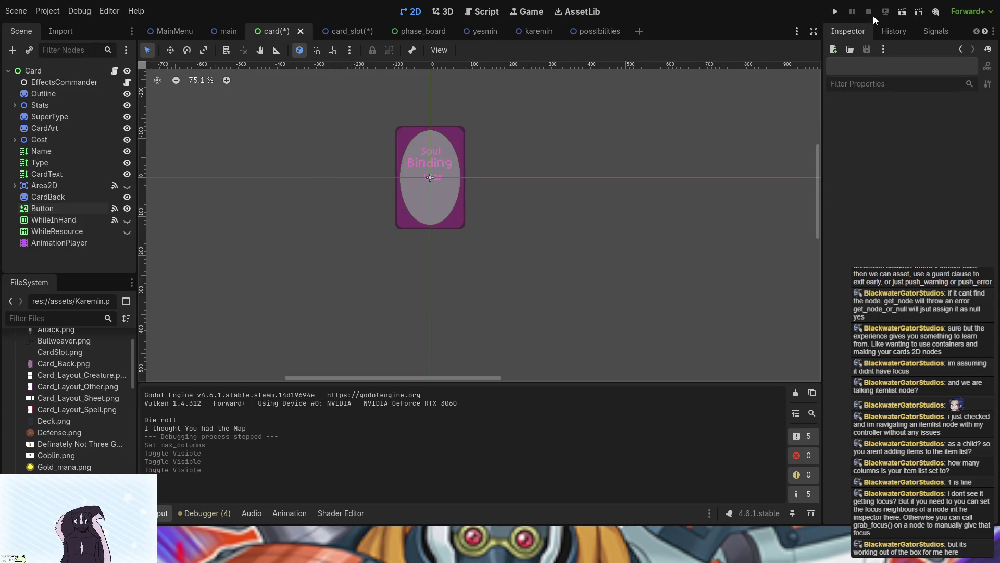
click(835, 12)
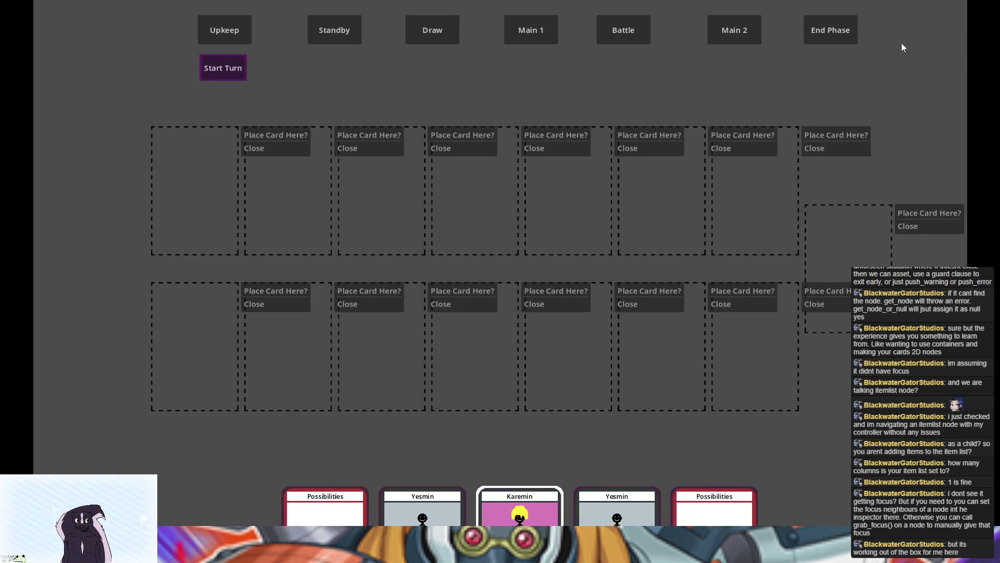
key(F8)
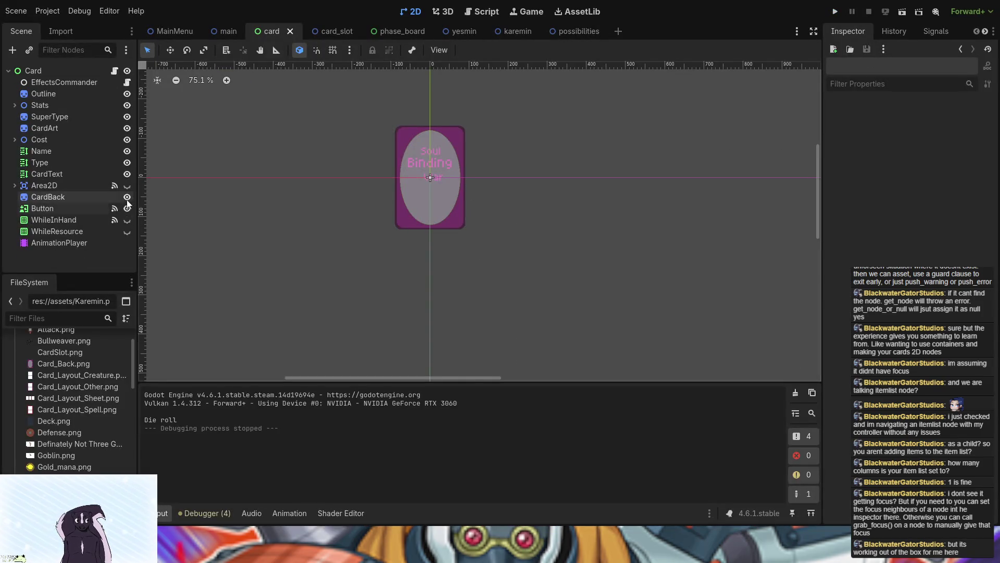
Hide the SlottingDecisions list in the card_slot scene, then save and run the game
click(339, 30)
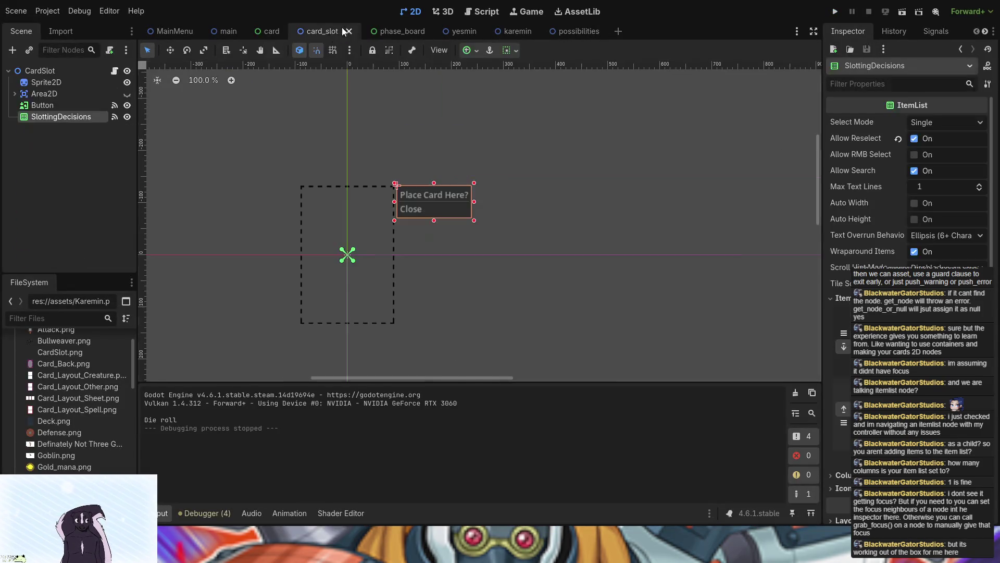
click(128, 116)
click(835, 10)
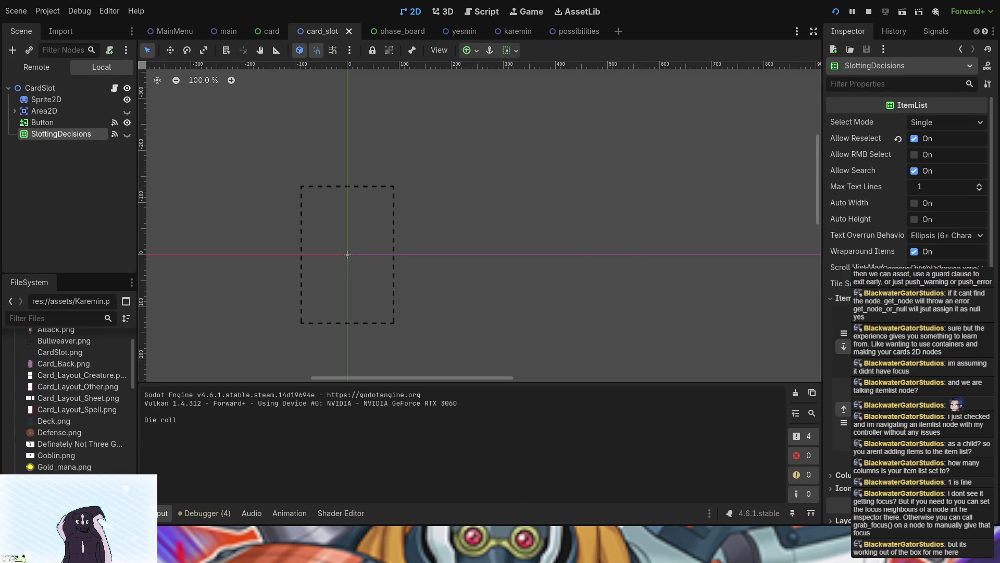
Repeatedly toggle the fourth bottom slot's Place Card Here? list in the running game, then stop it
click(489, 374)
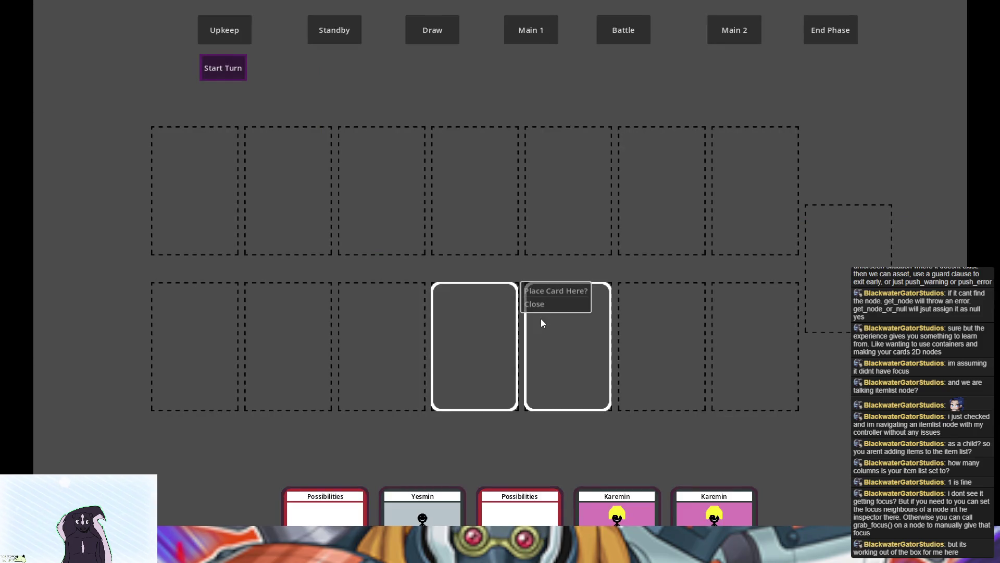
click(471, 400)
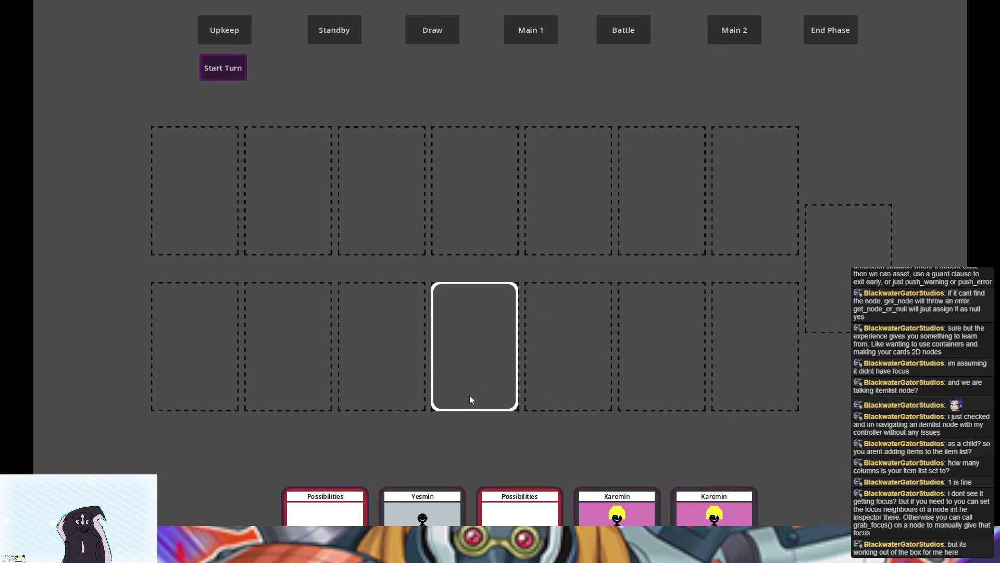
click(470, 399)
click(470, 400)
click(470, 399)
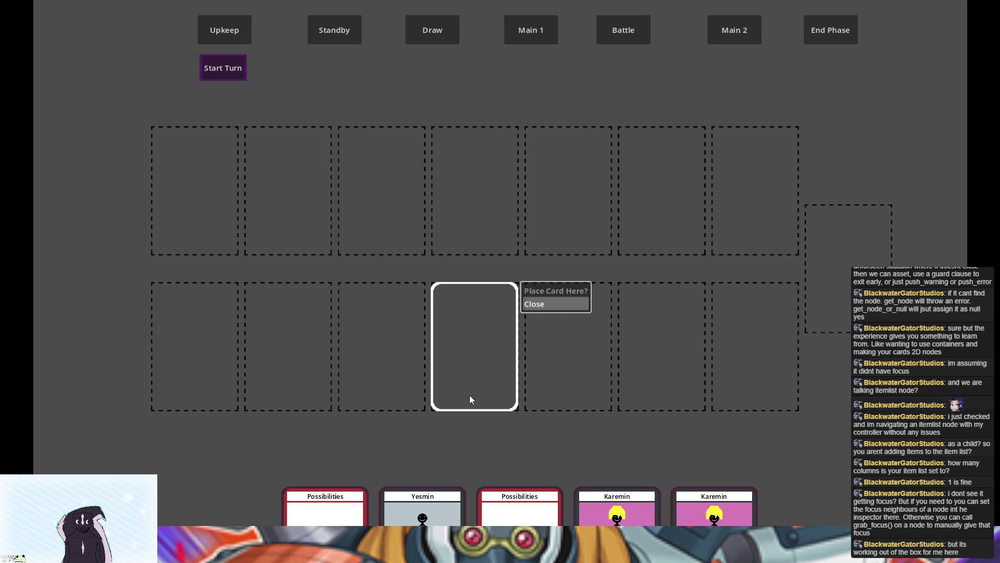
click(470, 399)
click(470, 399)
click(470, 399)
click(470, 400)
click(470, 400)
click(470, 399)
click(470, 396)
click(467, 405)
click(466, 402)
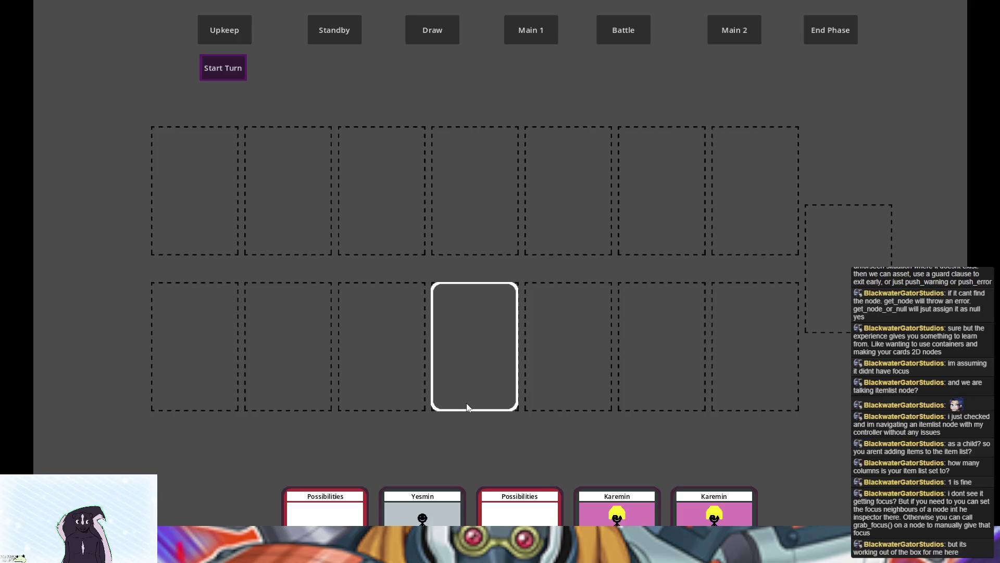
key(F8)
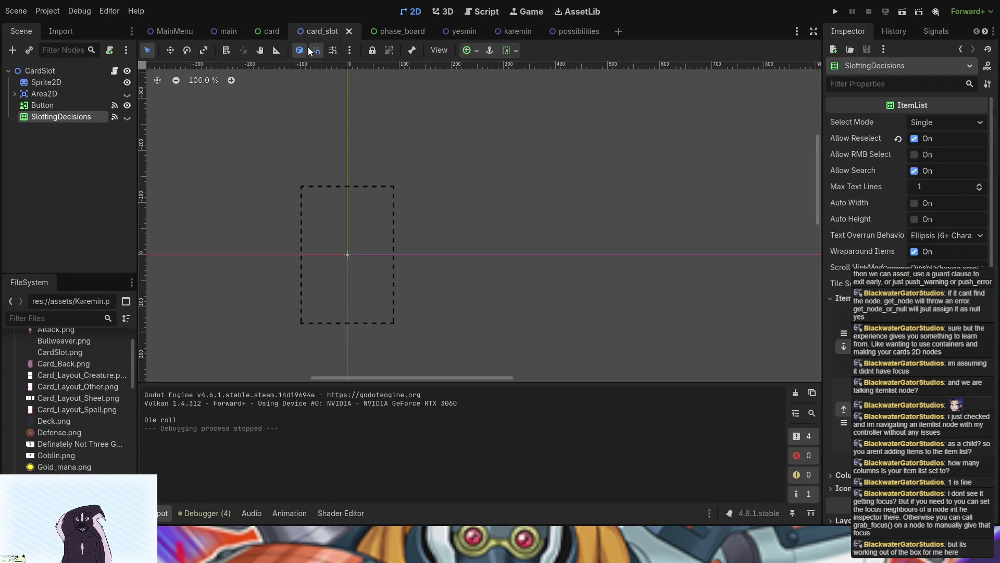
In card_slot.gd, prefix lines 30 and 31 of the focus-exited function with # and move to line 32
click(115, 70)
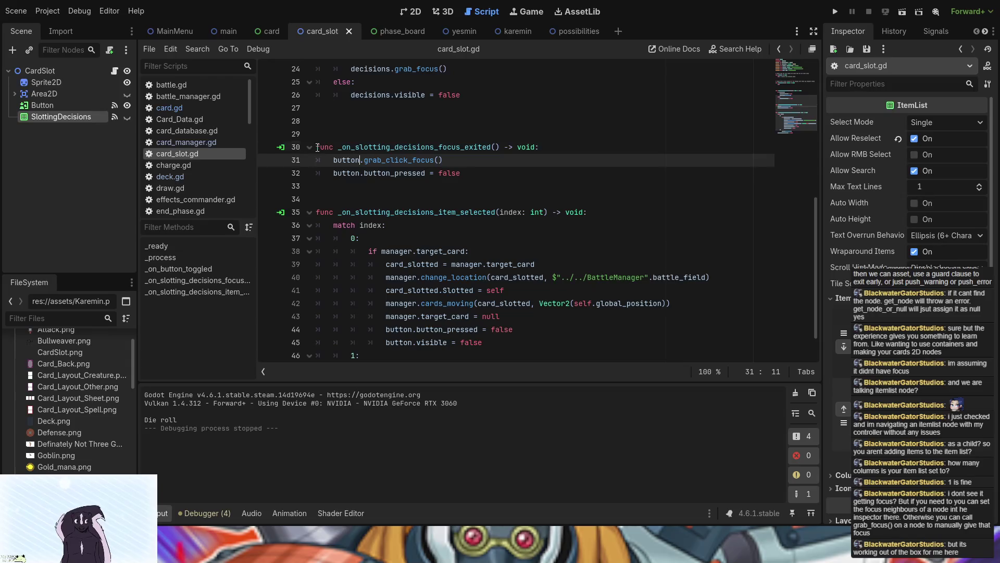
click(316, 147)
text(#)
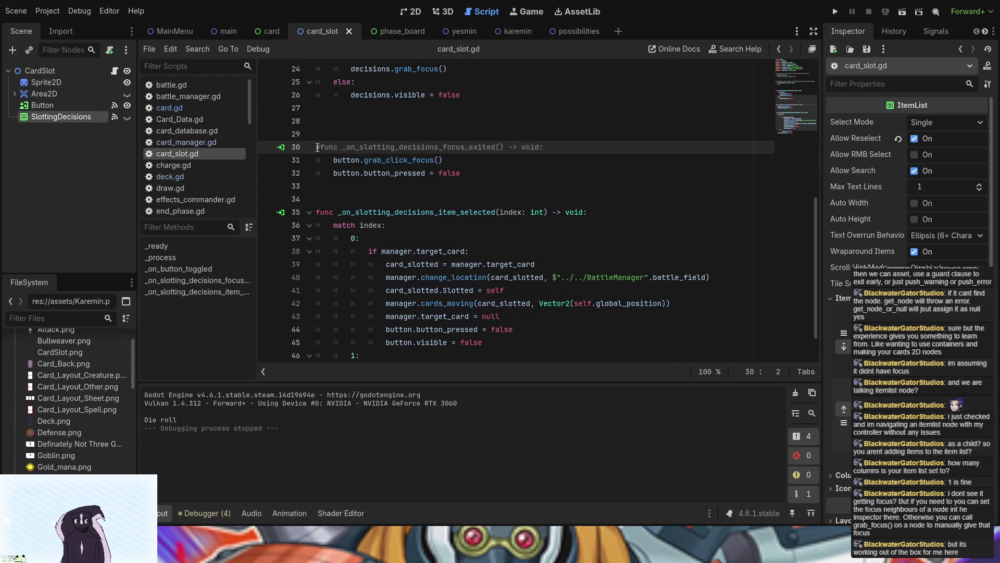
click(321, 159)
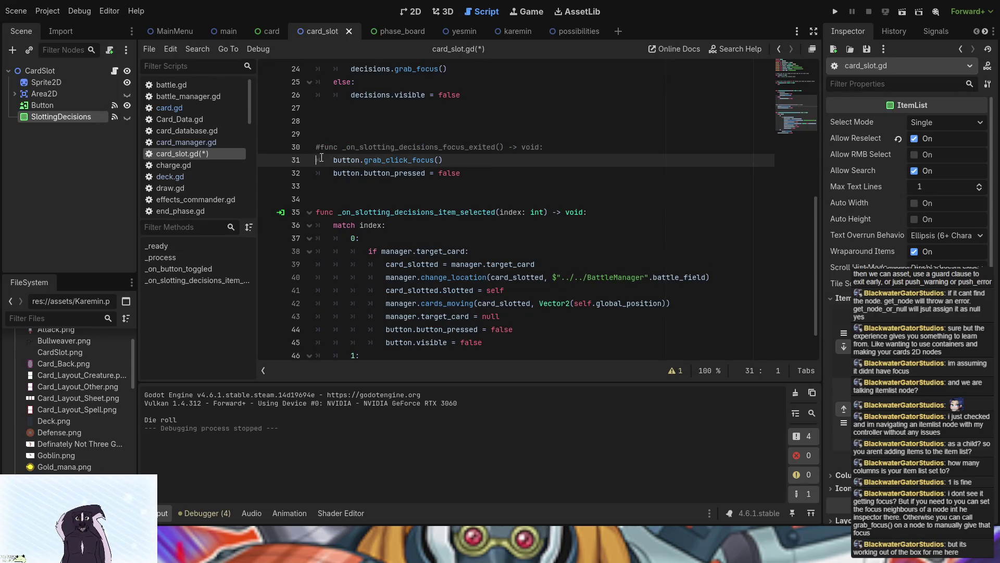
text(#)
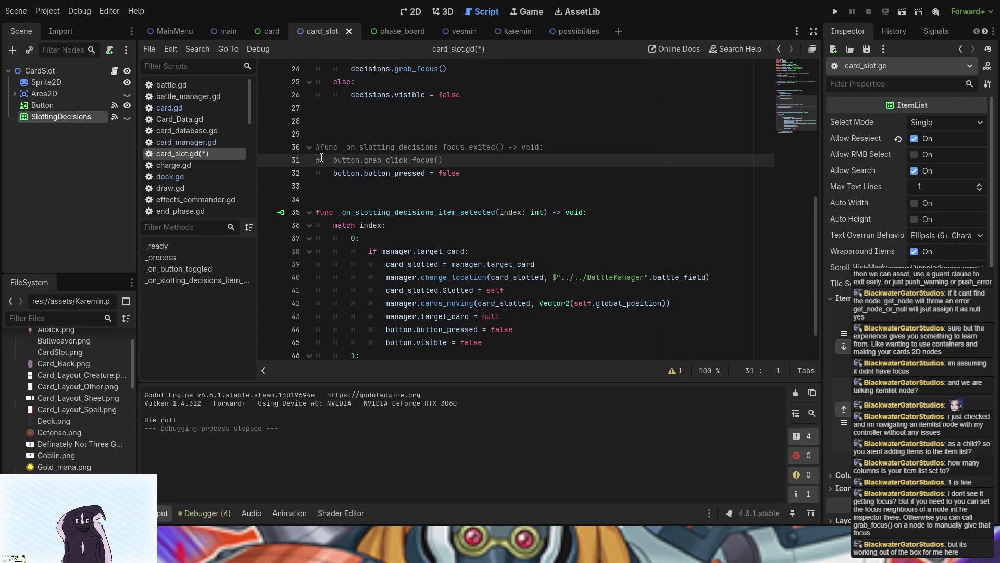
key(Down)
Comment out line 32 as well, then save, test-run the game and stop it
text(#)
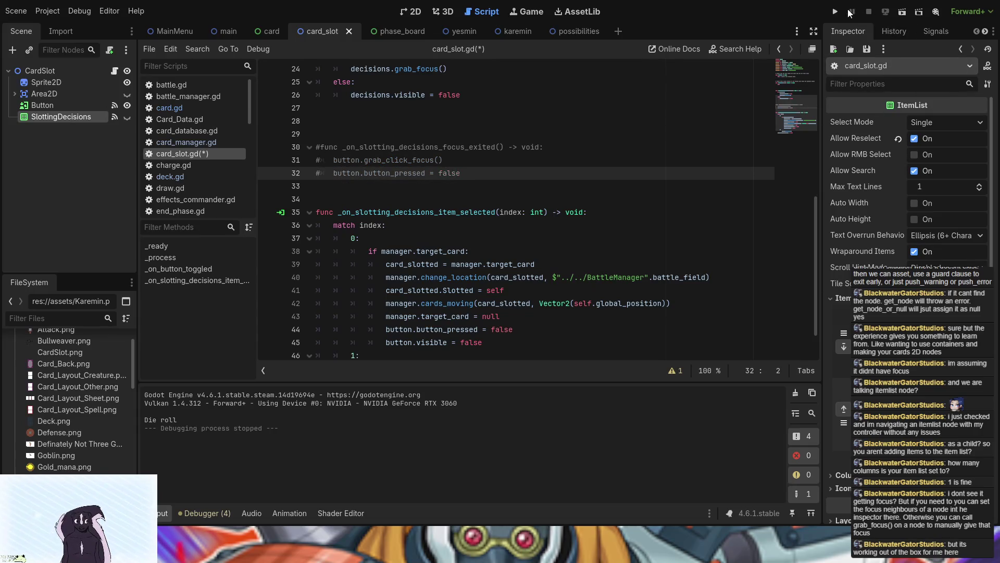
click(835, 12)
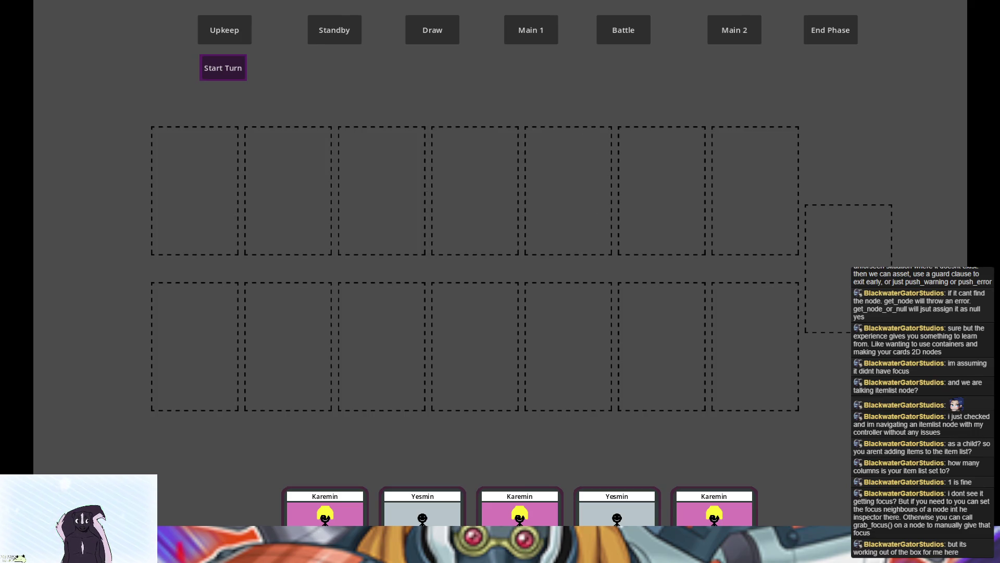
key(F8)
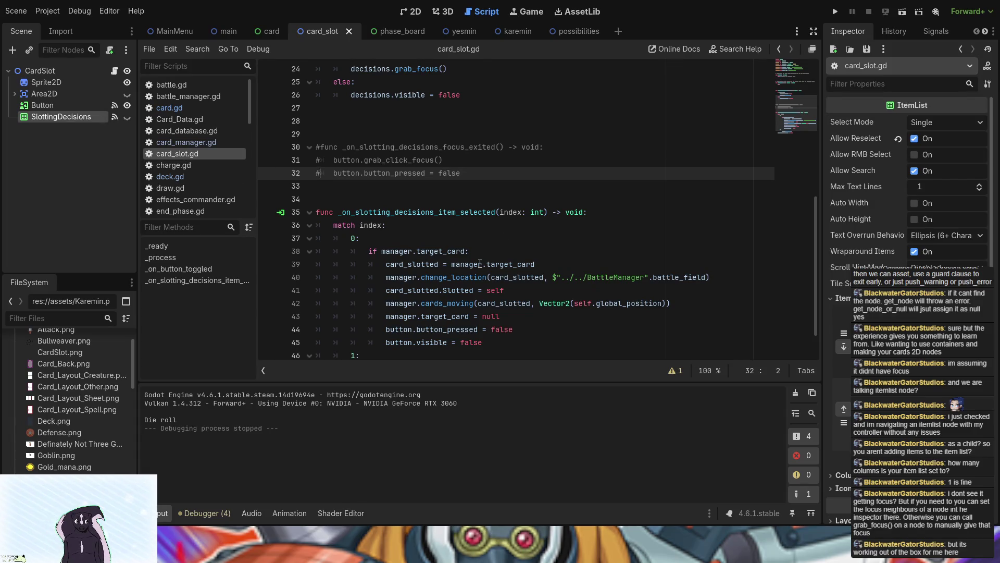
scroll(480, 263, down, 1)
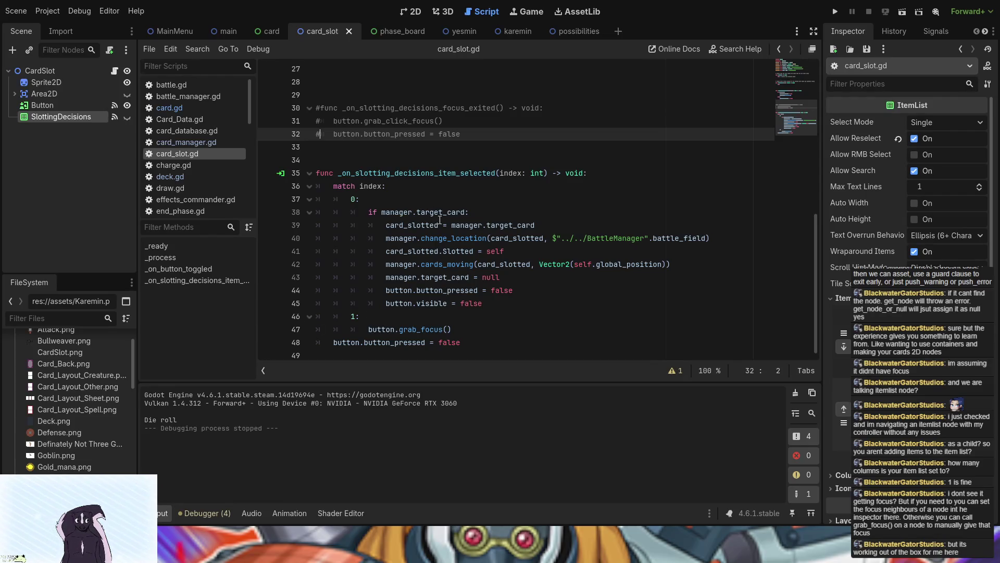
scroll(462, 310, up, 4)
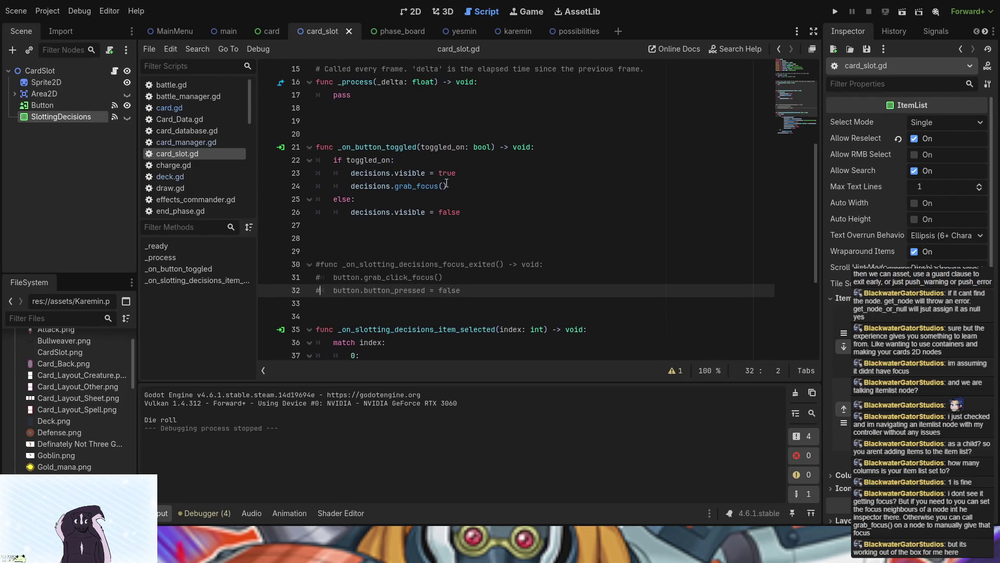
click(397, 187)
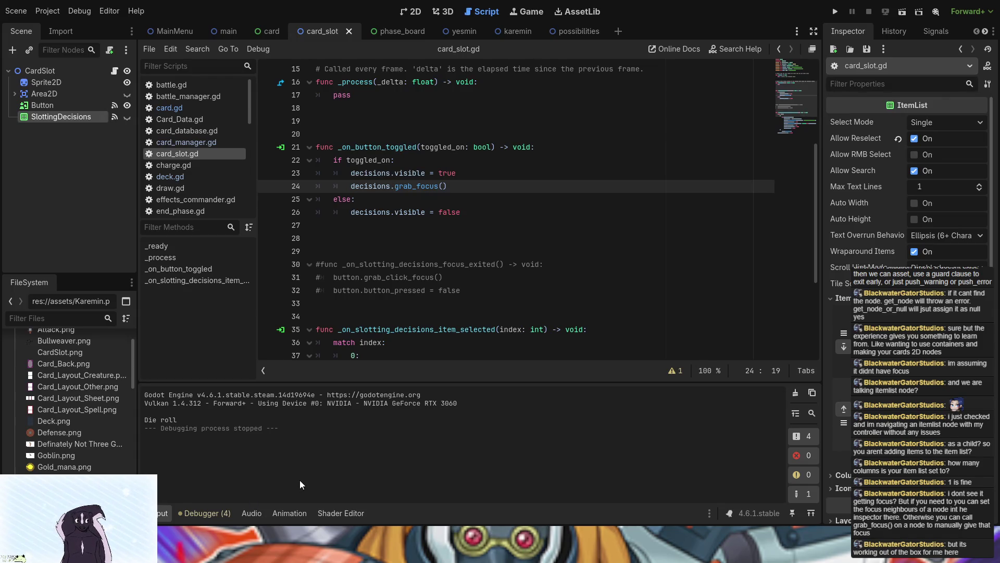
click(462, 190)
scroll(365, 187, up, 1)
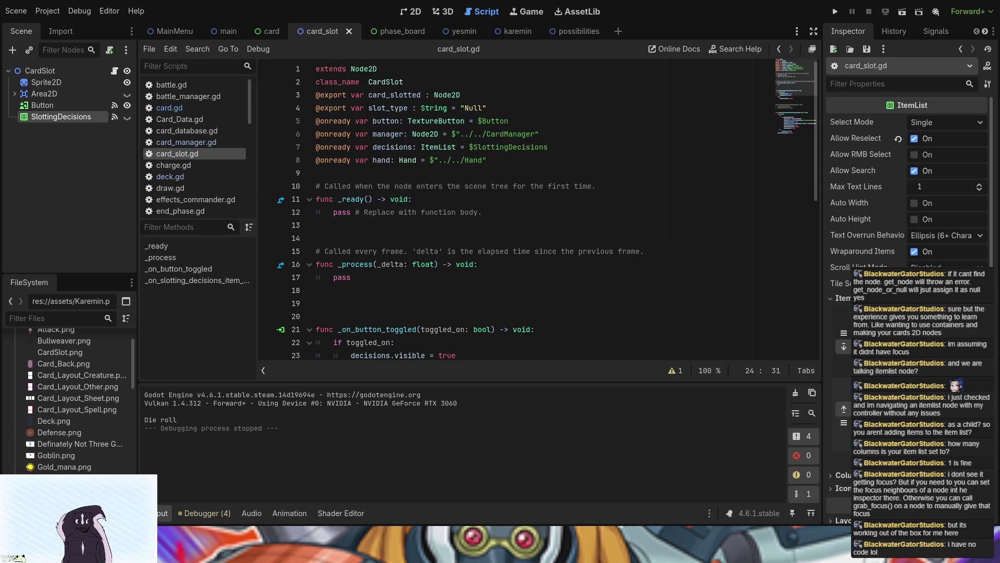
In the main scene, add a Node2D under Main with an ItemList child
click(178, 33)
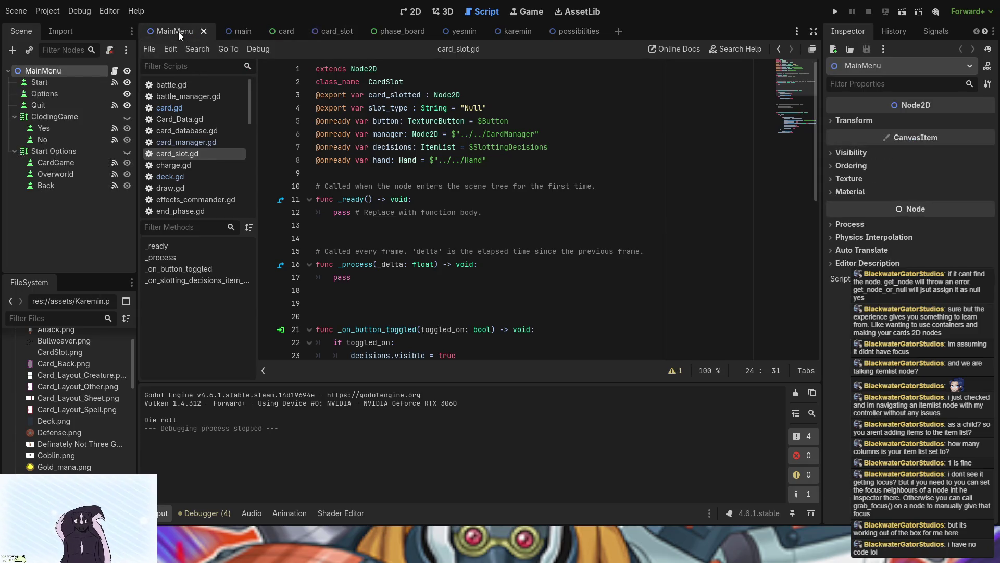
click(249, 34)
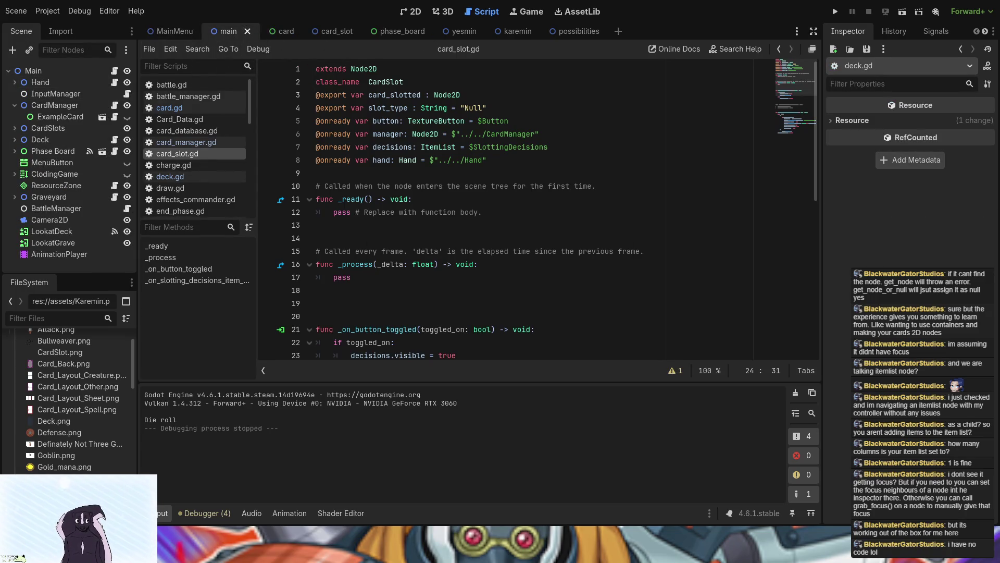
click(76, 73)
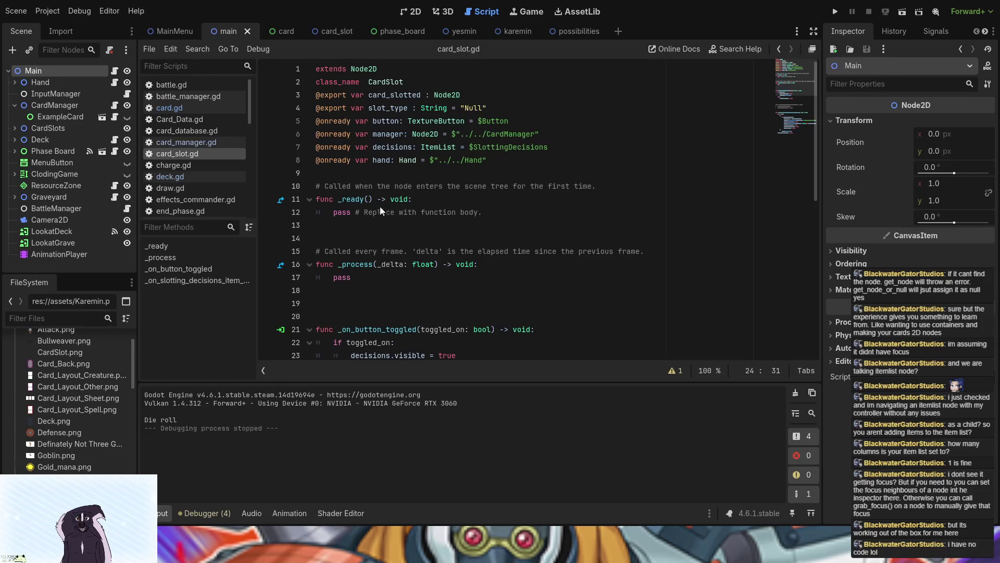
key(ctrl+a)
key(Return)
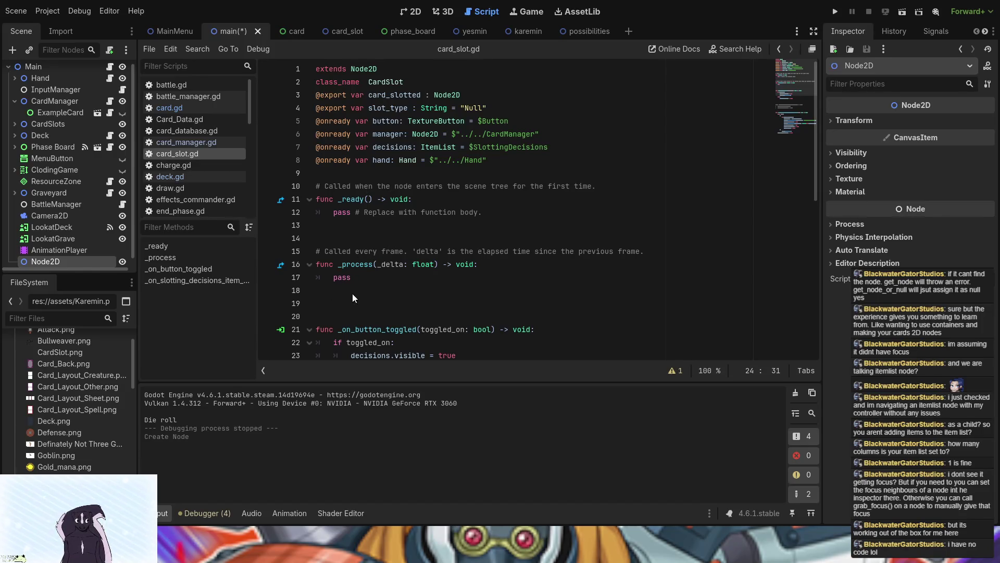
key(Return)
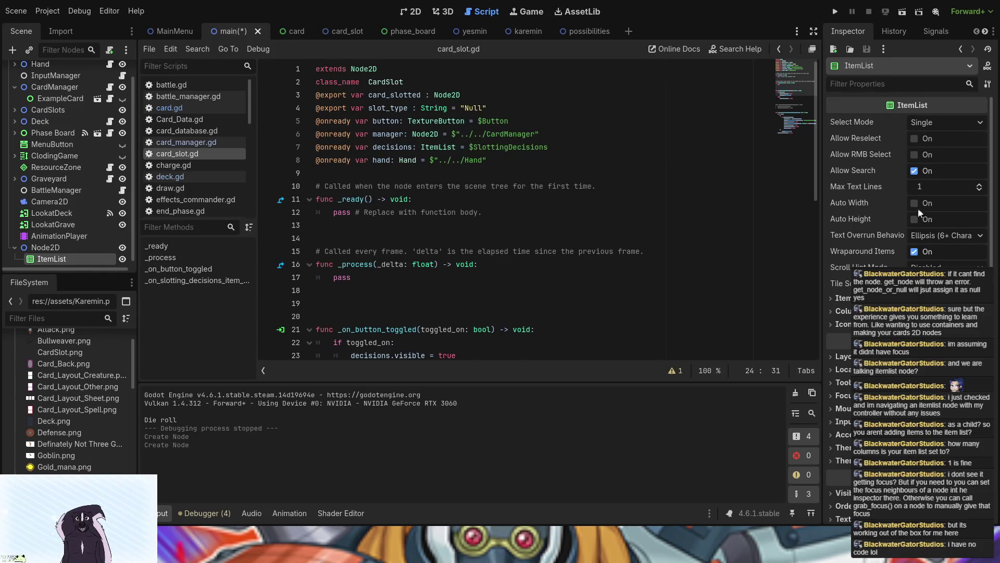
Give the ItemList two items, Hey and Bye, then save and run the game
scroll(917, 365, down, 3)
click(847, 168)
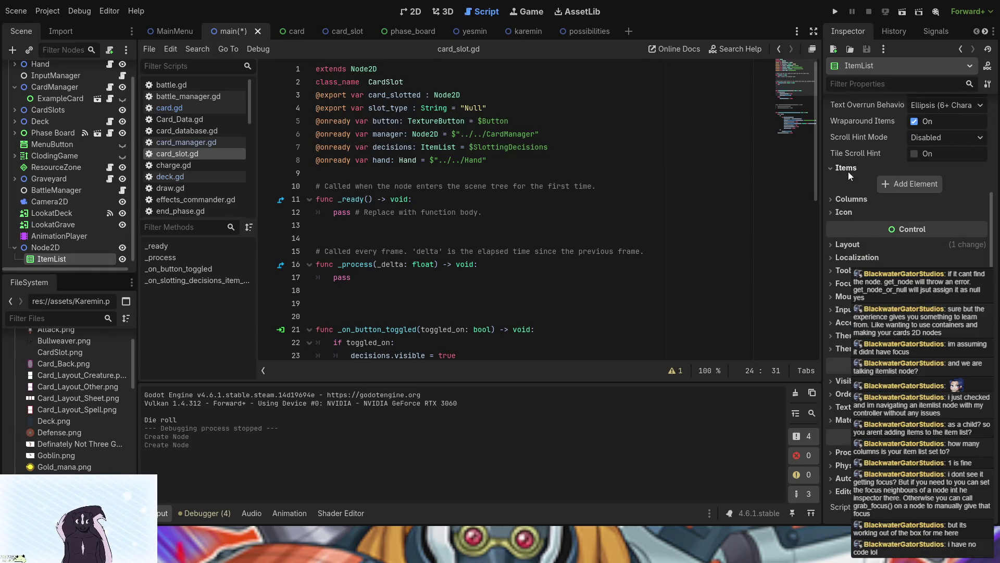
click(887, 186)
click(920, 184)
text(Hey)
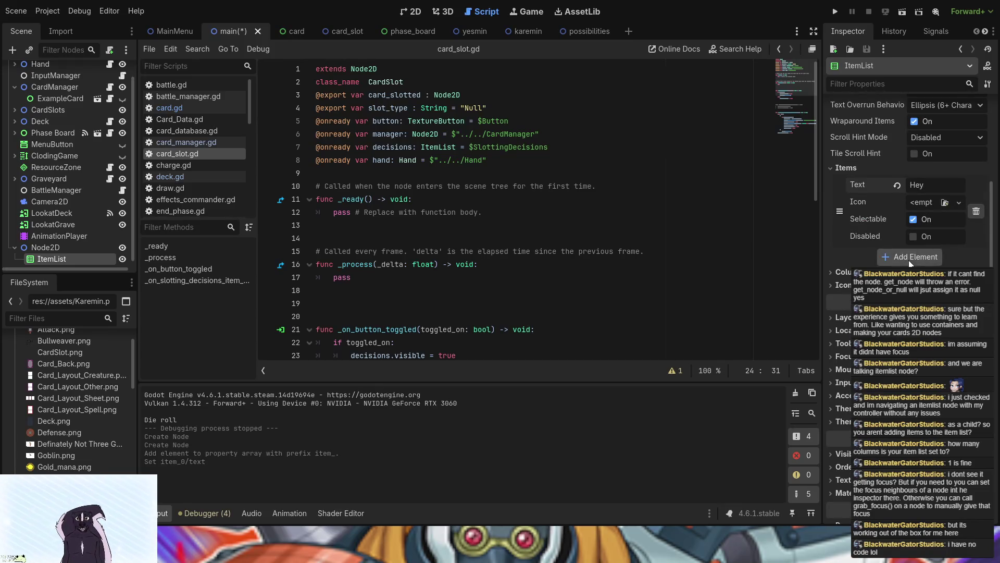
click(911, 256)
click(920, 259)
text(Bye)
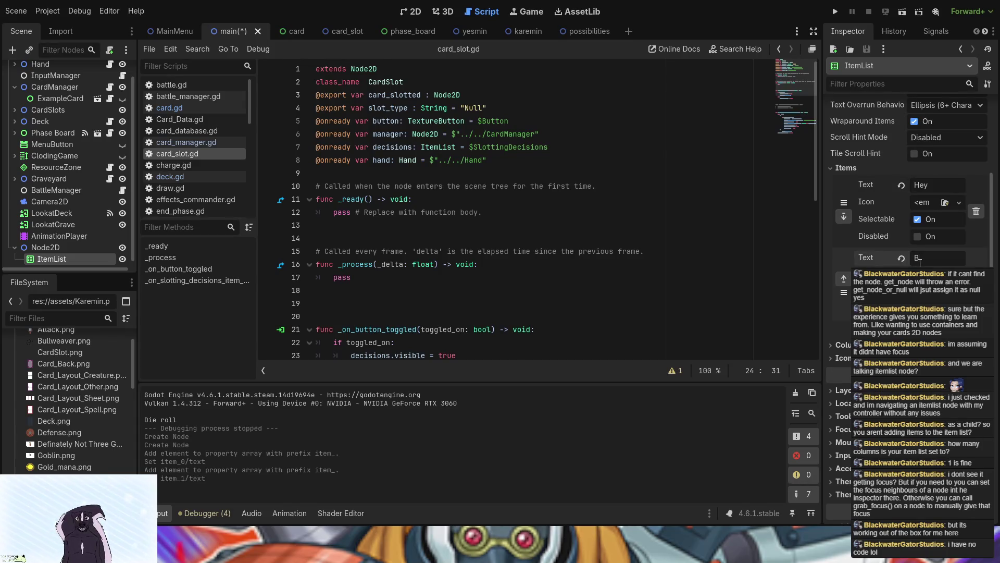
click(836, 12)
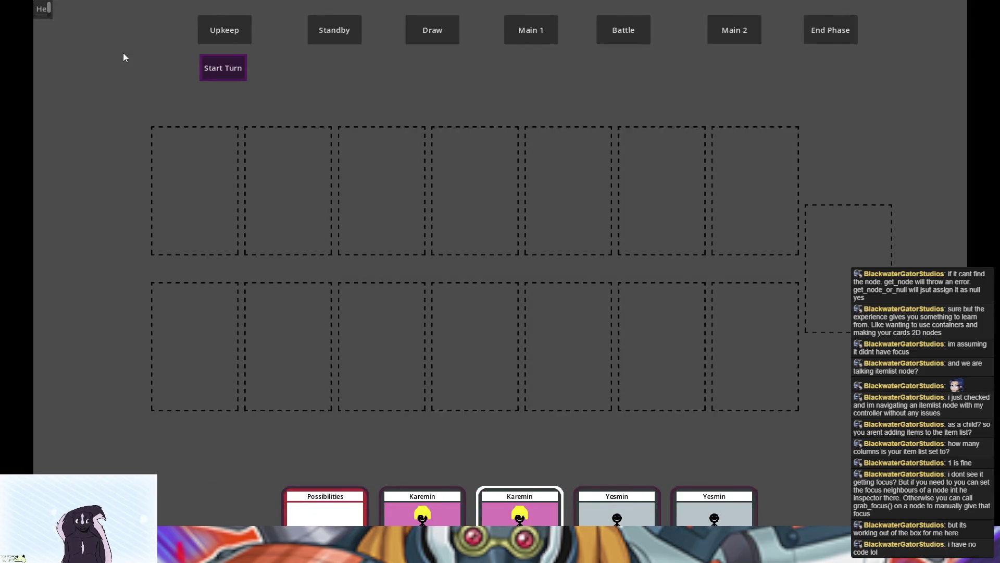
Stop the game and enlarge the new ItemList in the main scene so its items fit
key(F8)
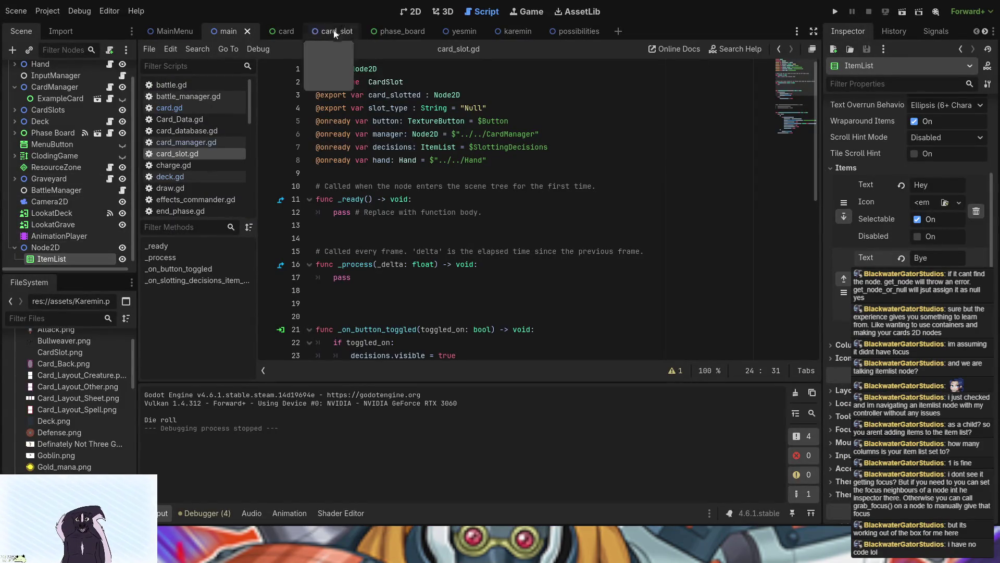
click(411, 12)
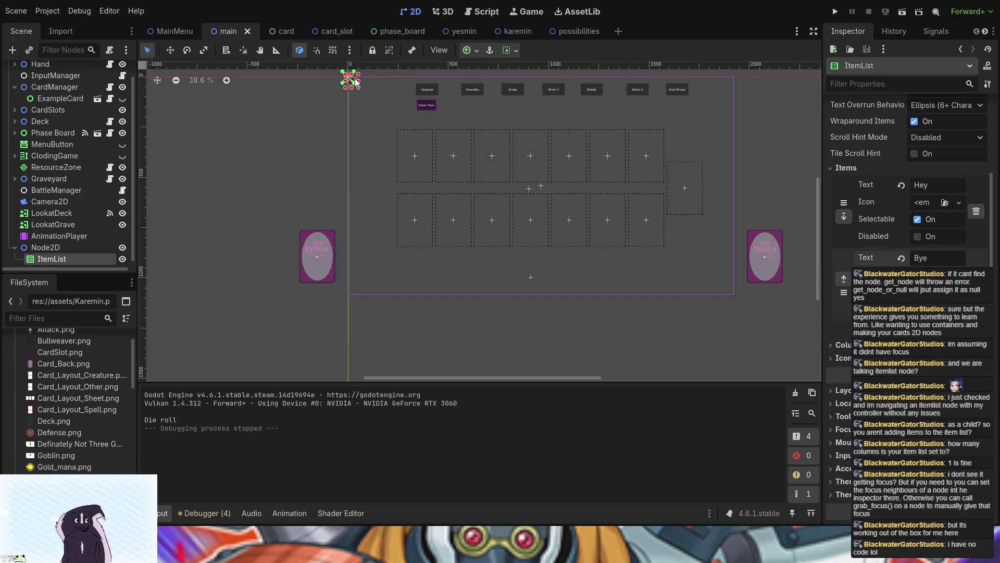
mouse_move(362, 91)
mouse_down()
mouse_move(382, 105)
mouse_move(401, 147)
mouse_move(385, 145)
mouse_move(481, 293)
mouse_move(404, 307)
mouse_move(393, 270)
mouse_move(409, 271)
mouse_up()
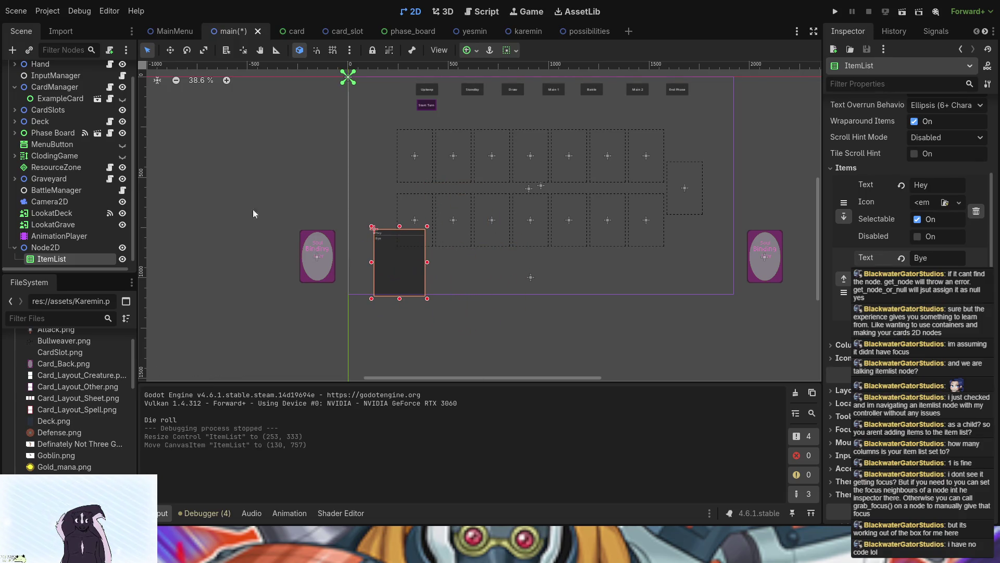
Test-run the game, trying the Yesmin card's play options and moving the Hey/Bye list selection to Bye
click(834, 11)
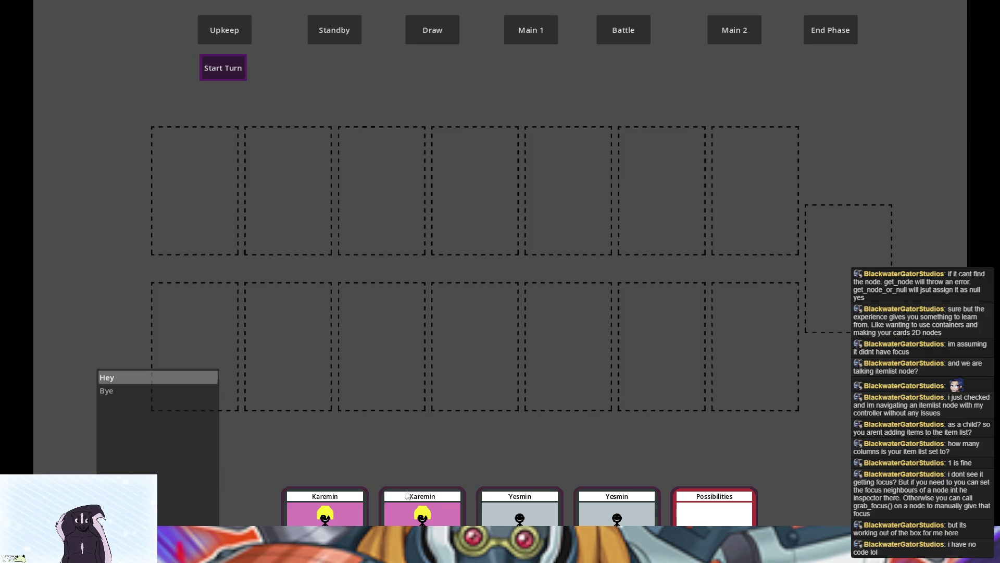
click(504, 502)
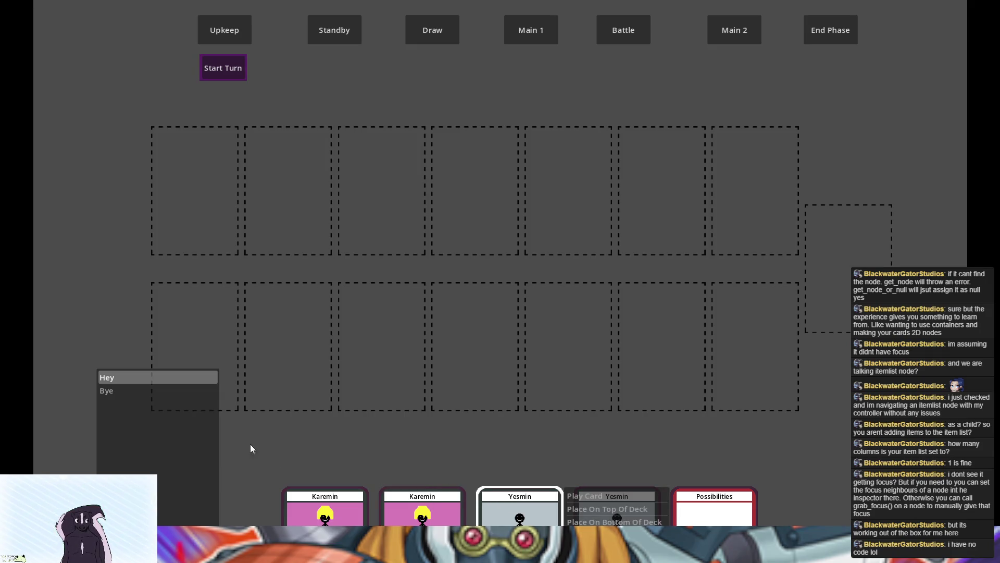
click(110, 389)
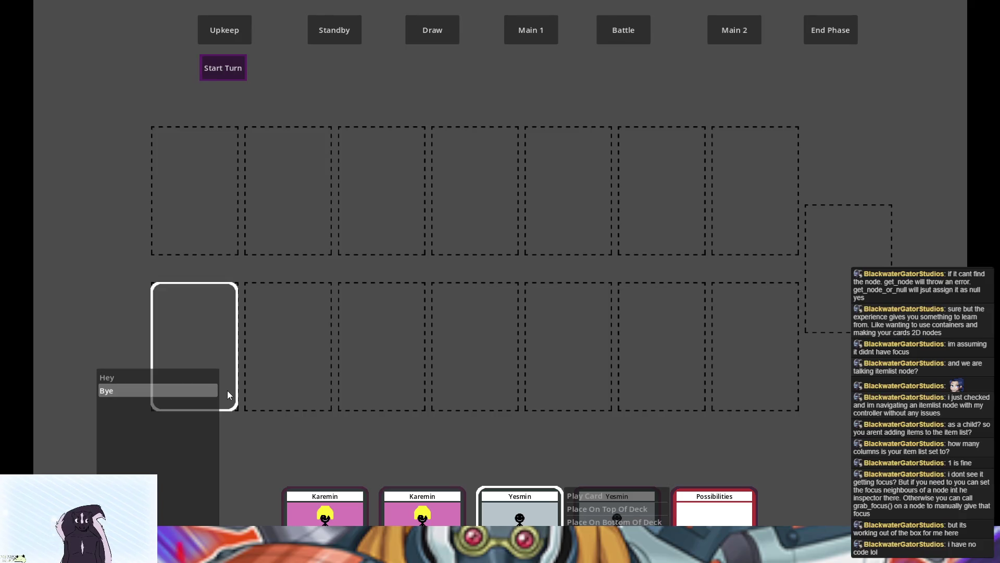
key(Down)
key(F8)
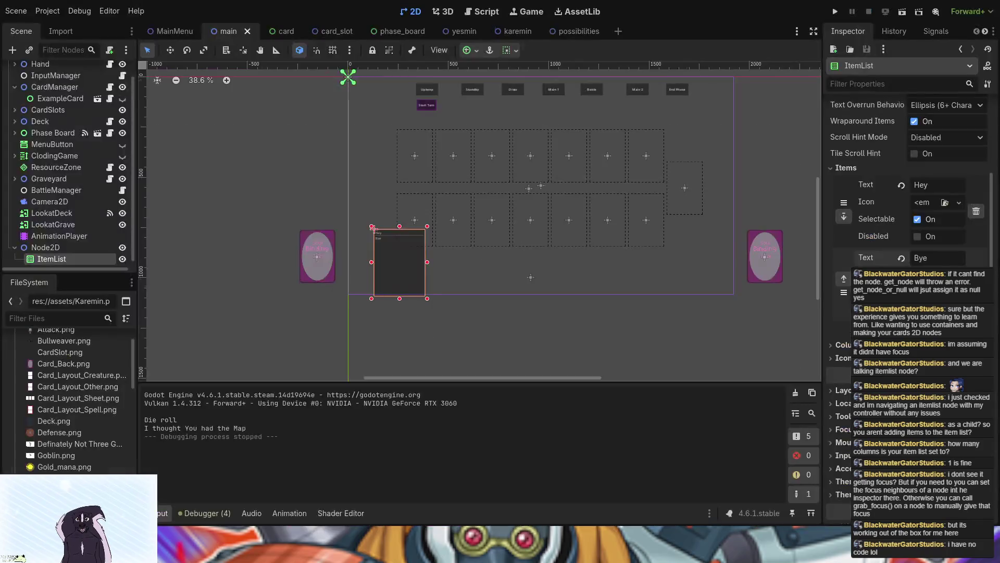
Open deck.gd and scroll to its _ready() function
scroll(67, 186, up, 1)
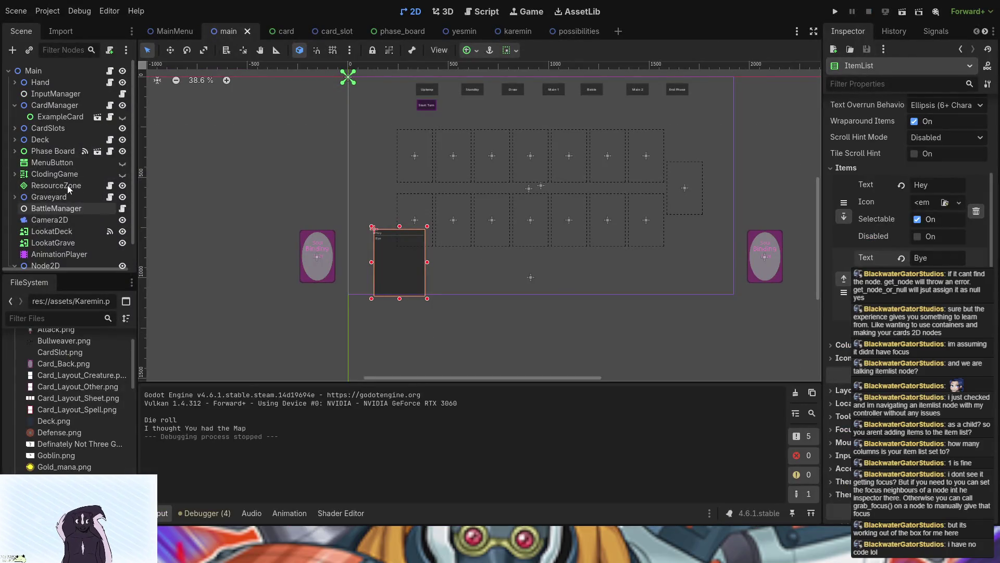
click(110, 140)
scroll(328, 199, down, 2)
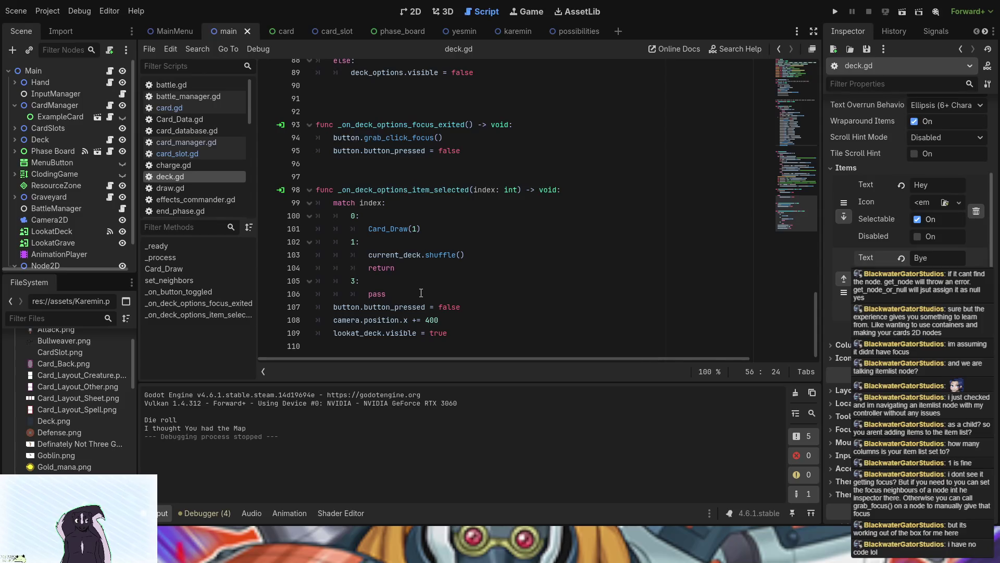
scroll(31, 208, down, 1)
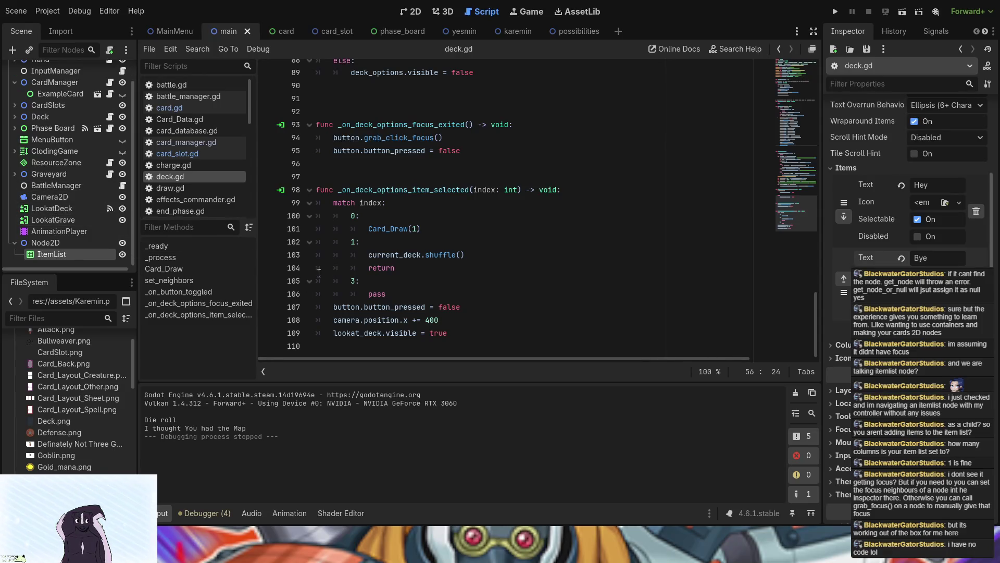
scroll(463, 296, up, 1)
scroll(464, 296, up, 10)
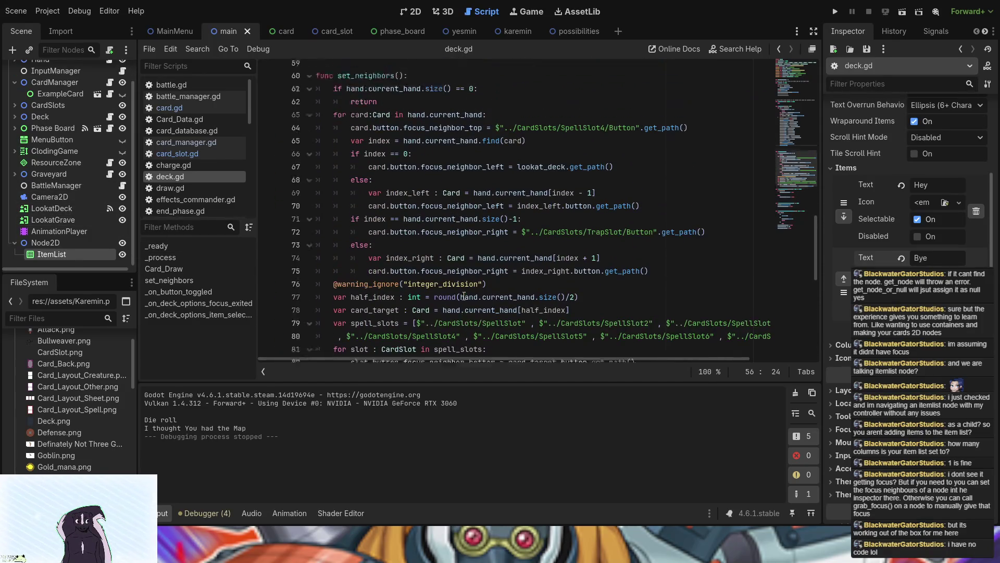
scroll(463, 295, up, 3)
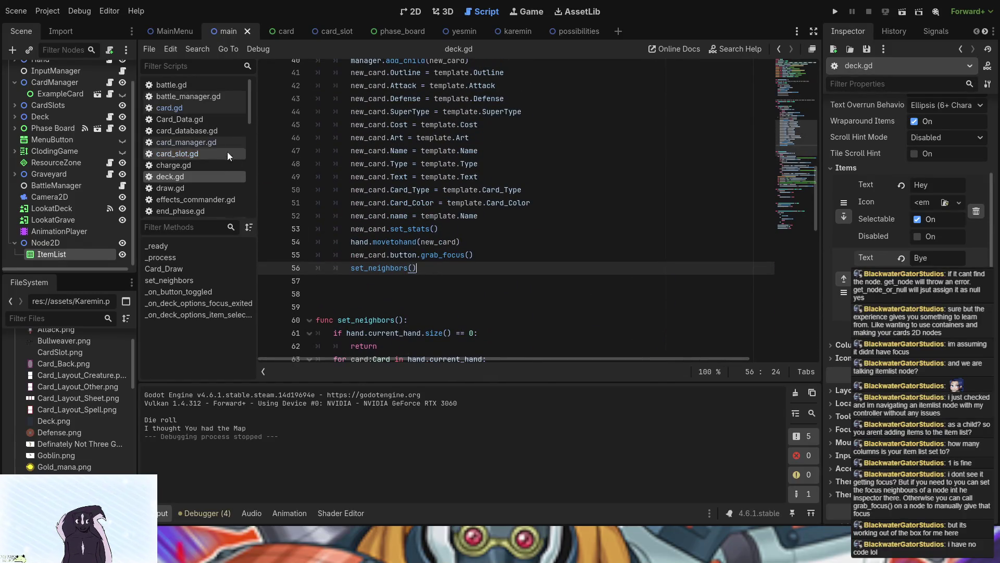
scroll(386, 191, up, 5)
scroll(472, 221, up, 5)
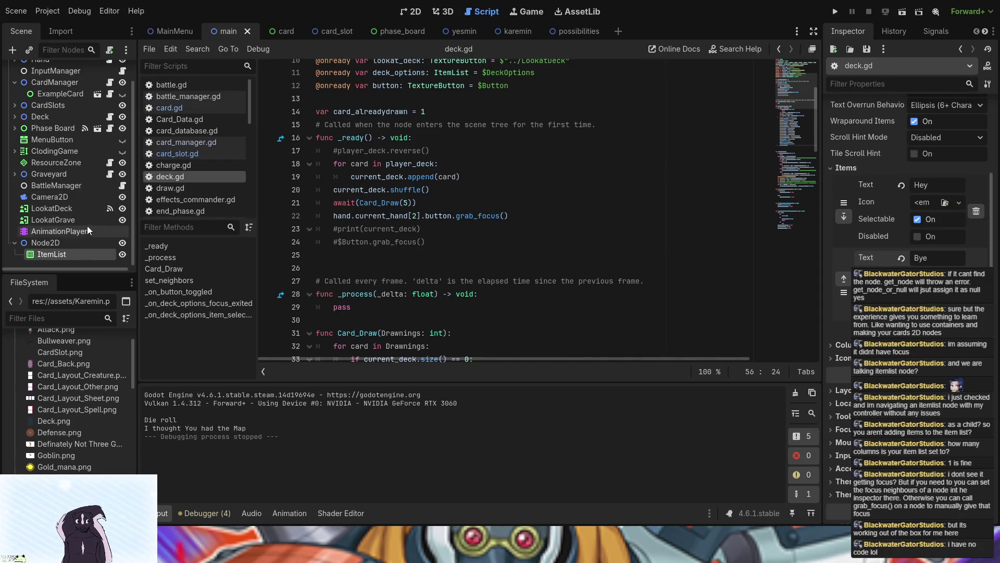
Add $"../Node2D/ItemList".grab_focus() on a new line 23 in _ready(), then run the game
click(511, 219)
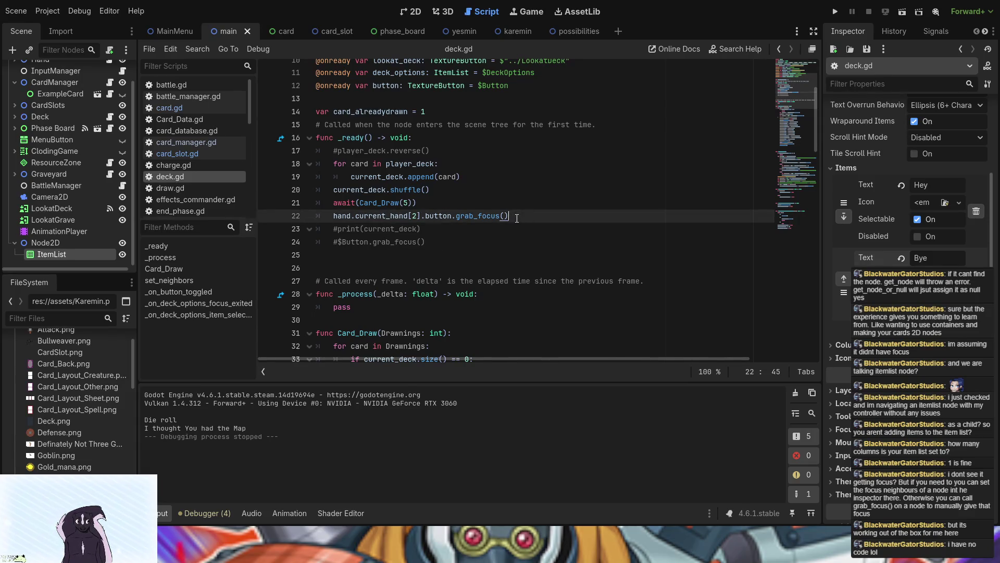
key(Return)
drag(67, 252, 509, 216)
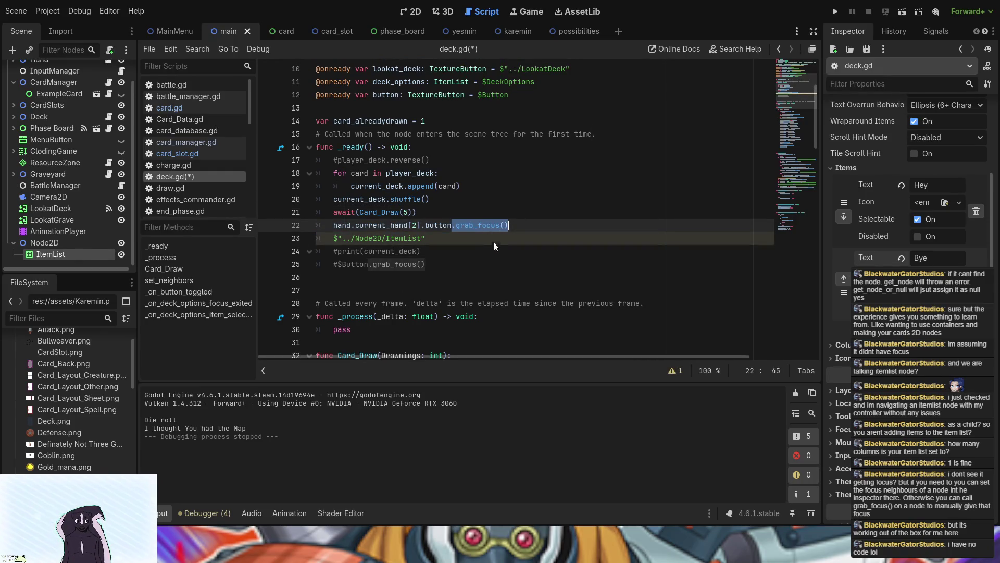
click(442, 238)
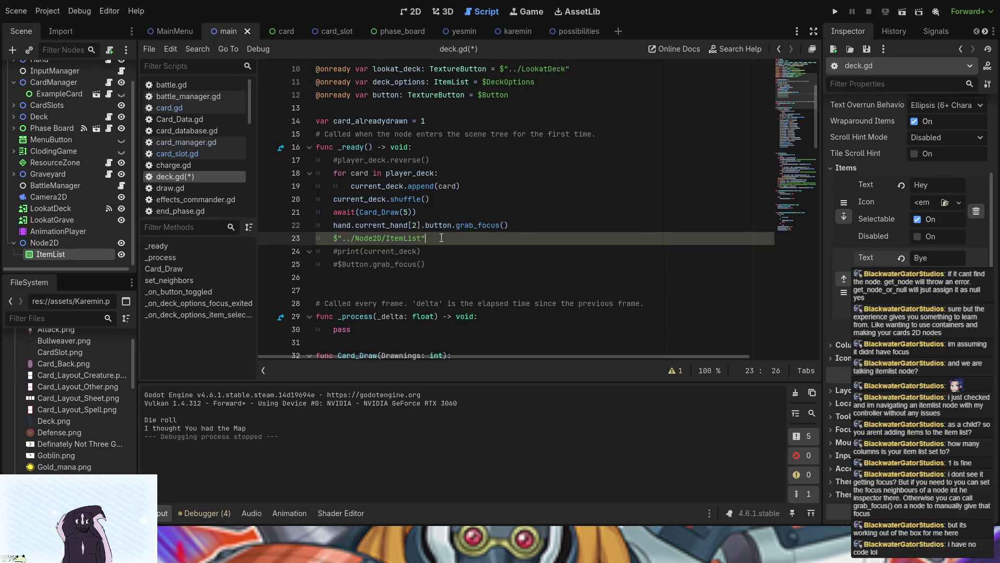
text(.grab_focus())
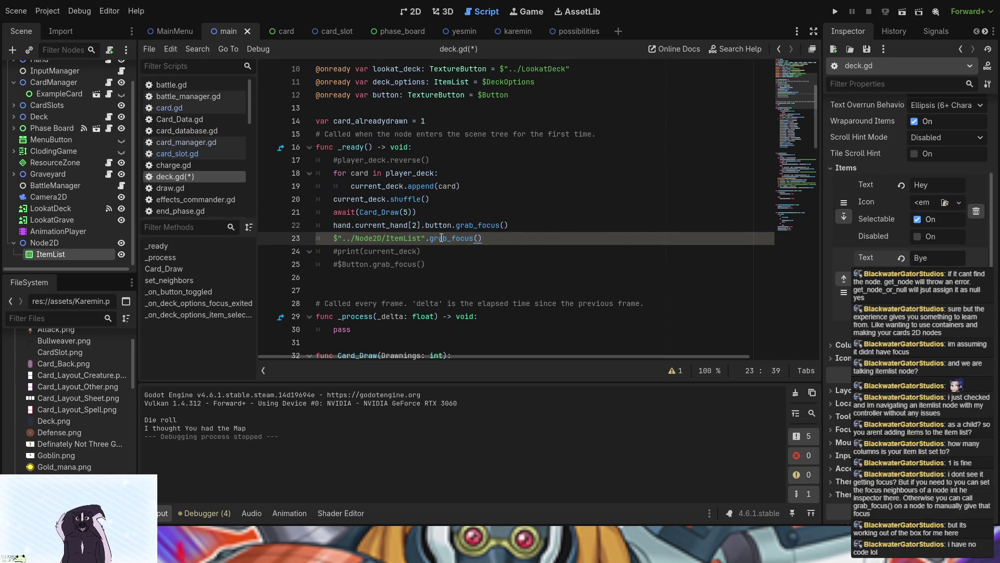
click(837, 13)
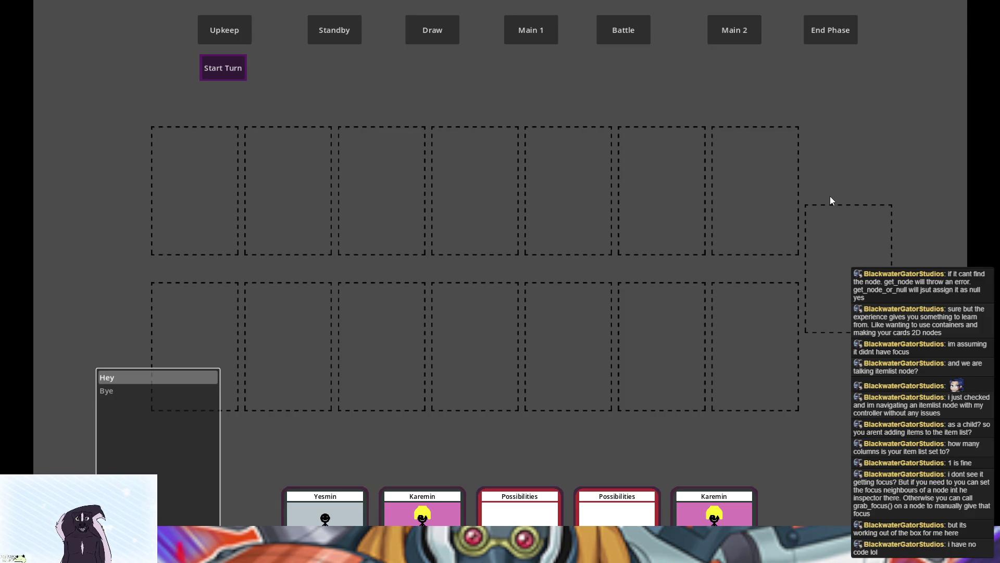
Check focus on the lower card slots in the running game, then stop the game with F8
click(482, 337)
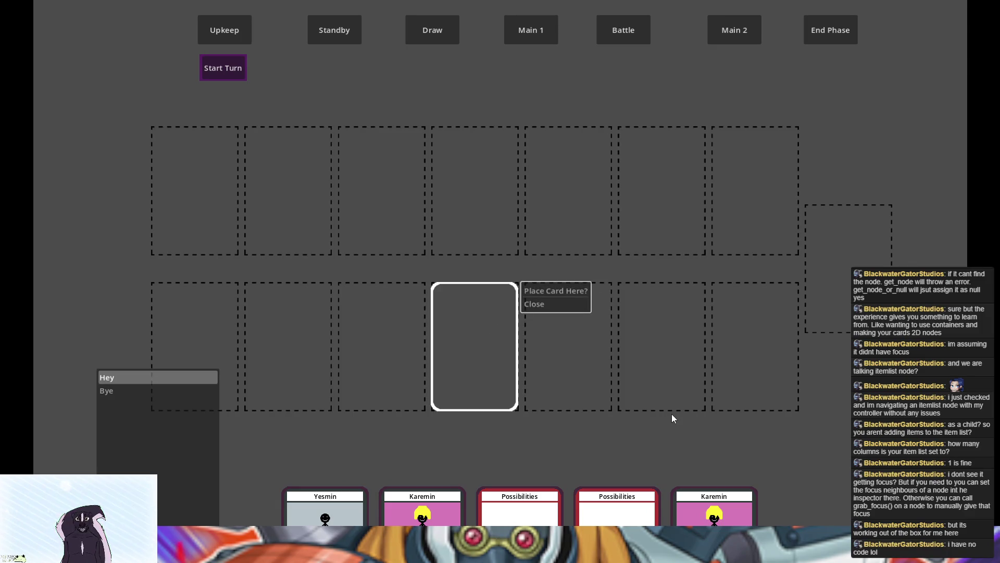
click(671, 414)
click(477, 352)
click(478, 352)
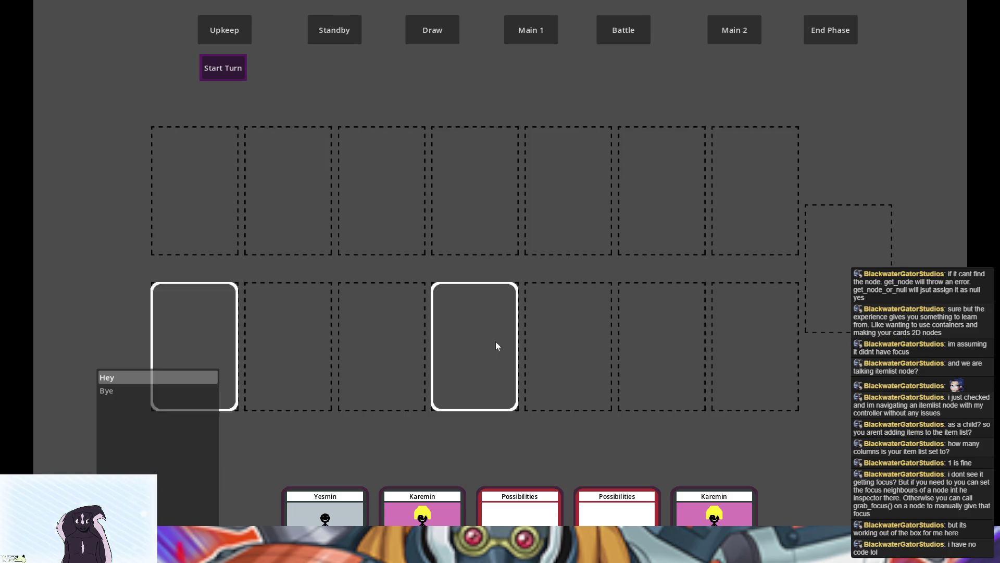
key(F8)
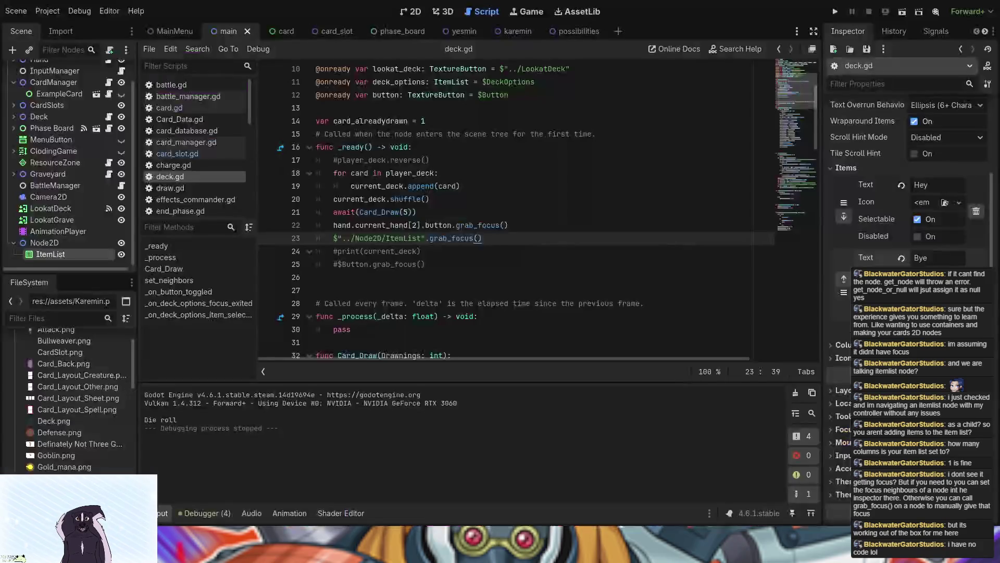
Review the undo history and the ItemList's Inspector properties
scroll(912, 208, down, 5)
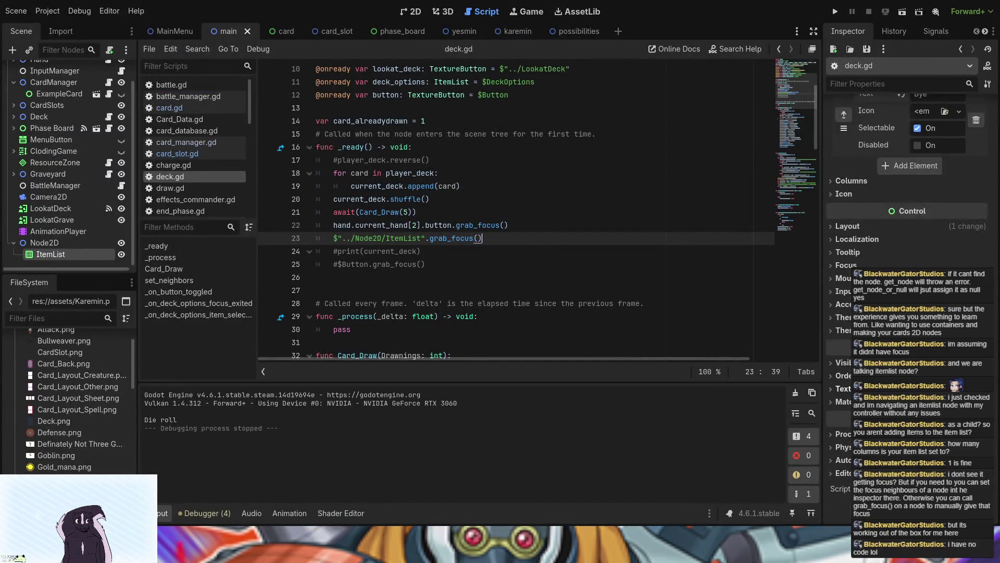
scroll(909, 208, up, 5)
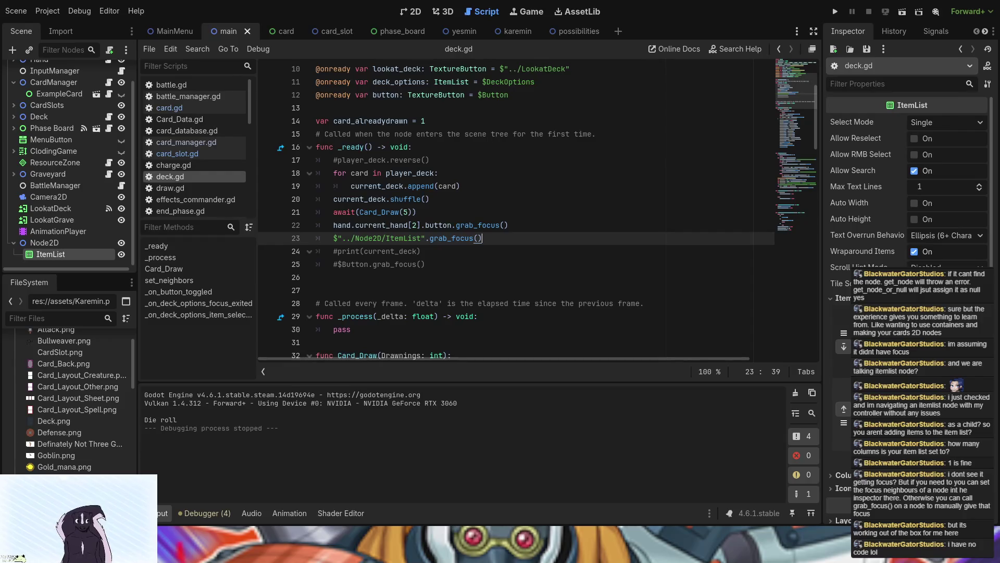
click(903, 29)
click(852, 30)
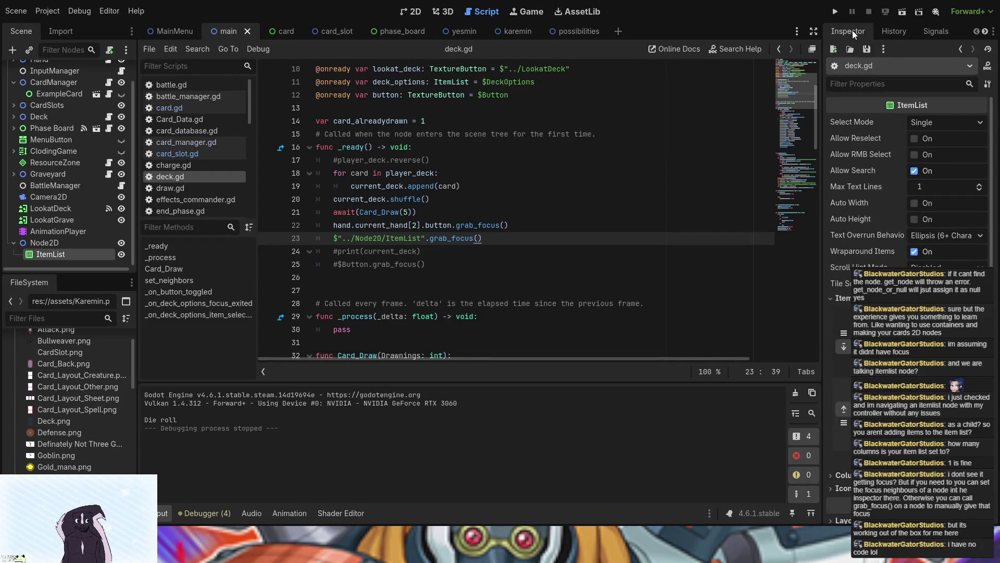
scroll(892, 186, down, 5)
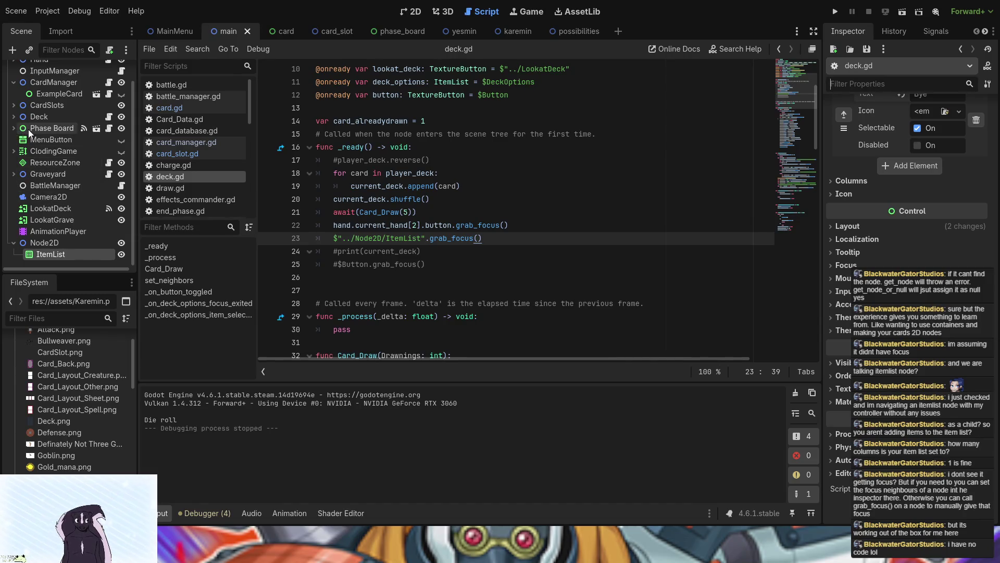
scroll(28, 129, up, 1)
In the card scene, filter the Button's properties by 'gr' and turn off the button group's Allow Unpress
click(292, 31)
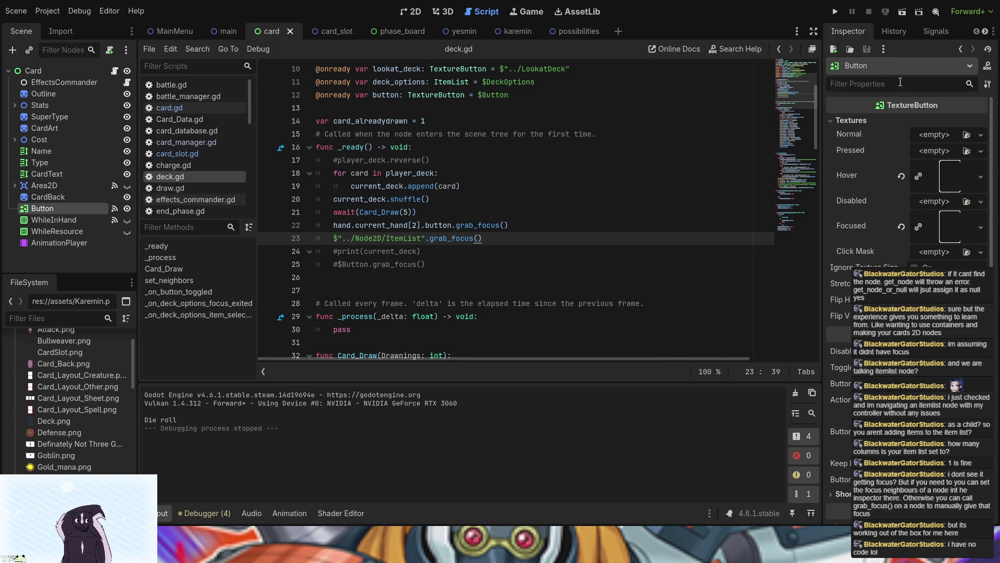
text(gr)
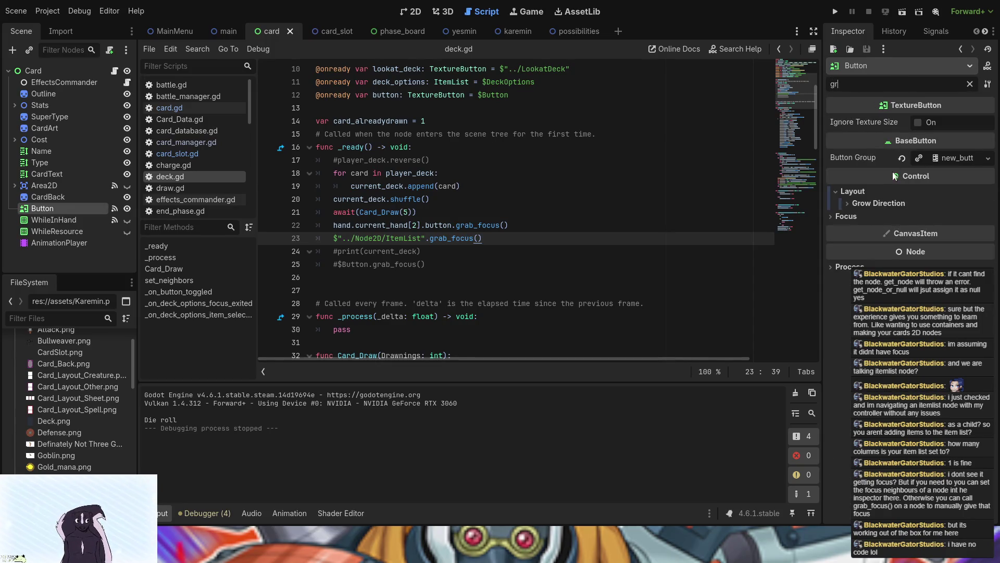
click(950, 160)
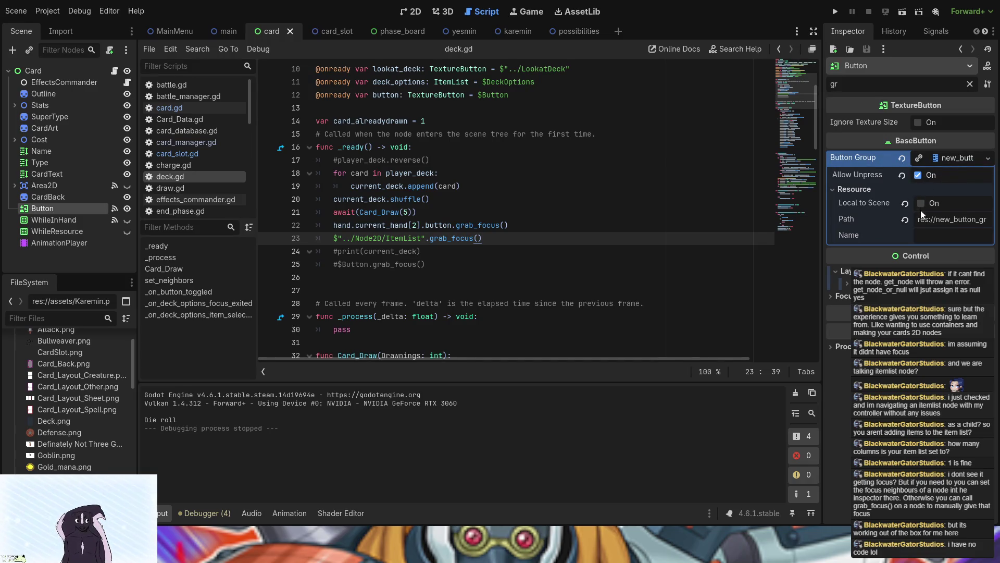
click(949, 161)
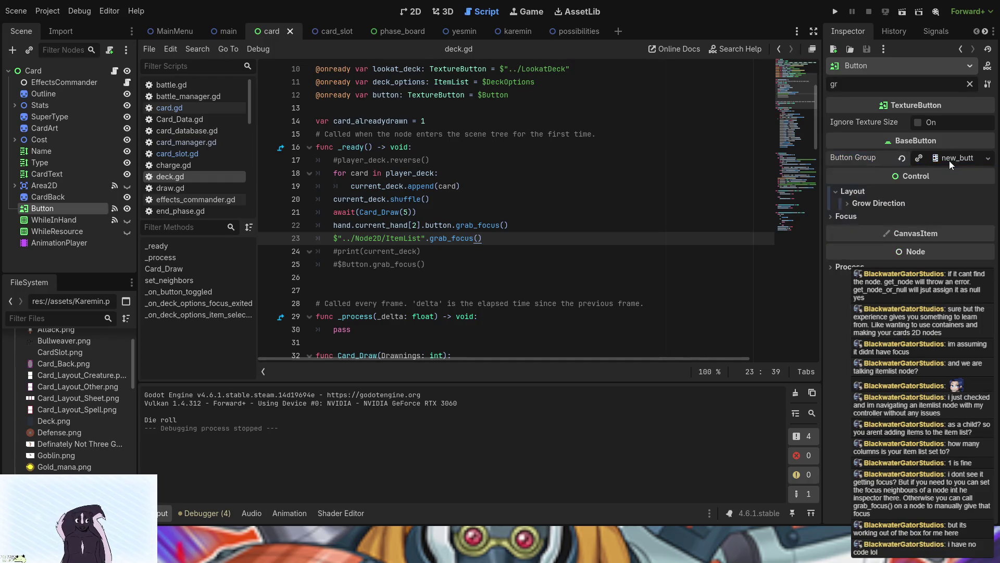
click(949, 160)
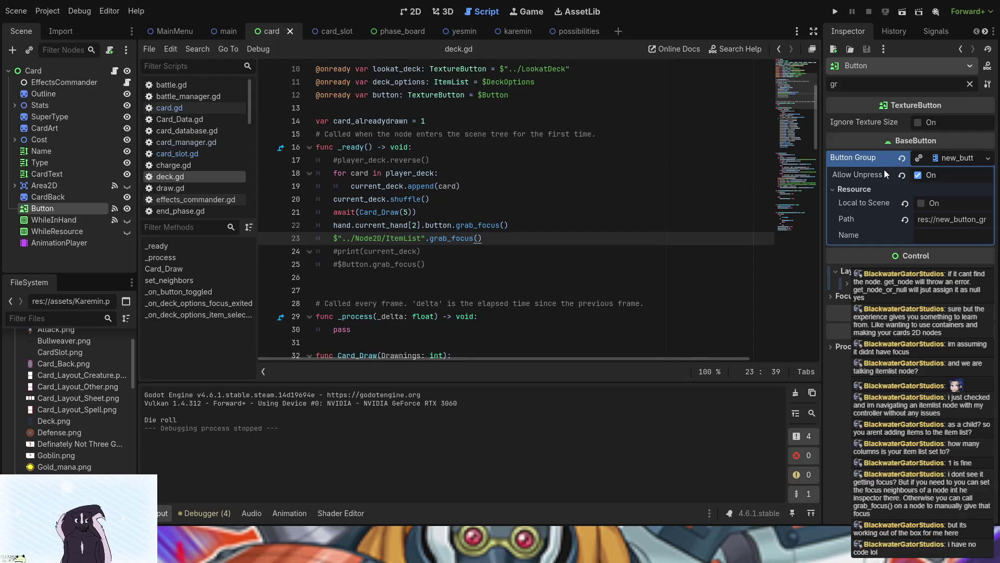
click(918, 176)
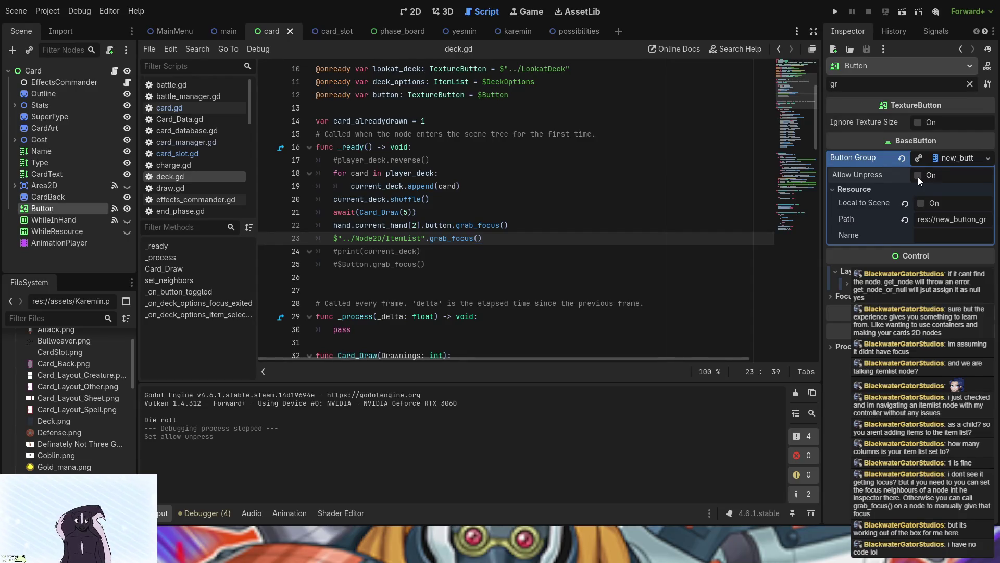
click(938, 158)
Test-run the game to check the Allow Unpress change, then close it with Alt+F4
click(836, 12)
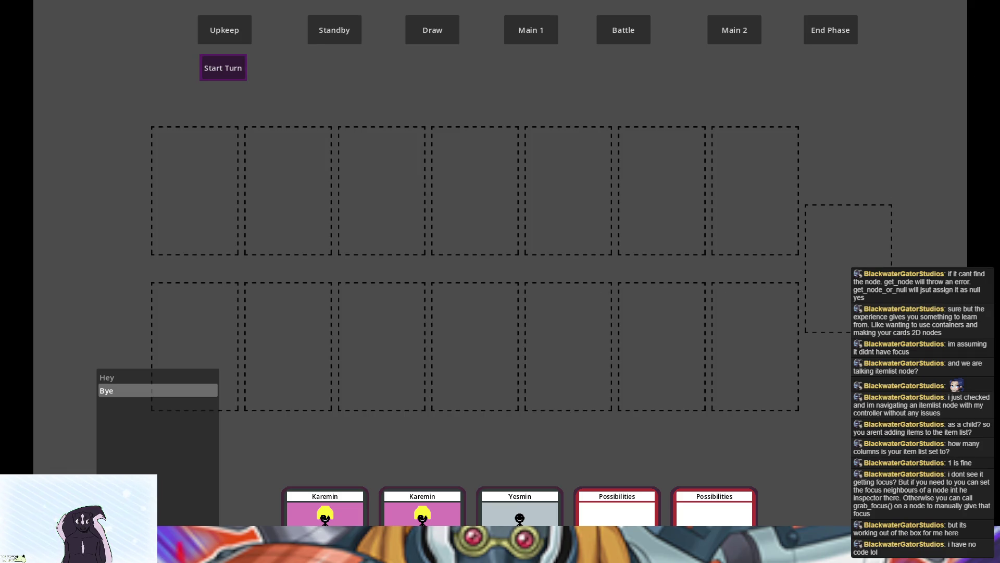
key(alt+F4)
click(940, 157)
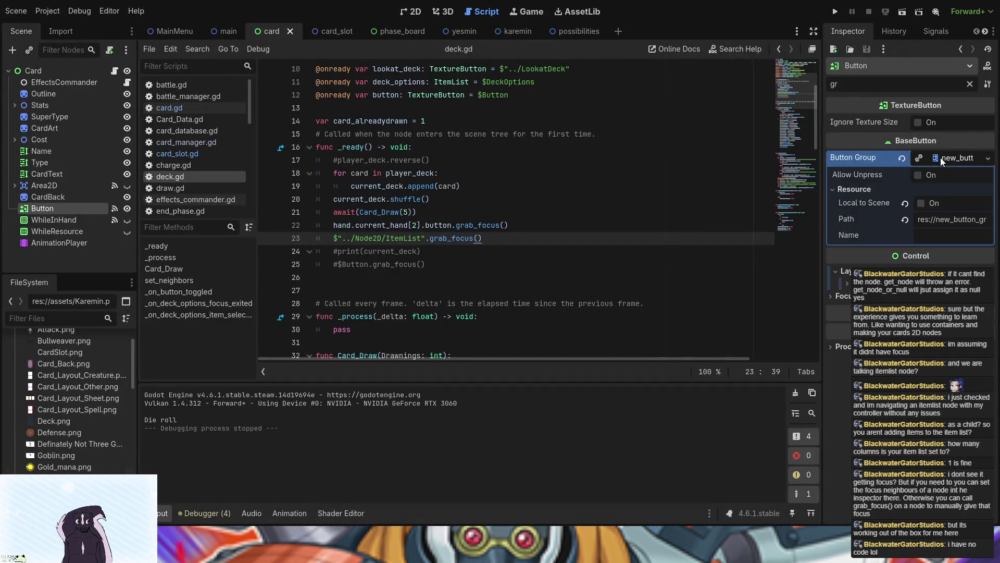
Collapse the button group and clear the Inspector filter to show all Button properties
click(921, 174)
click(954, 162)
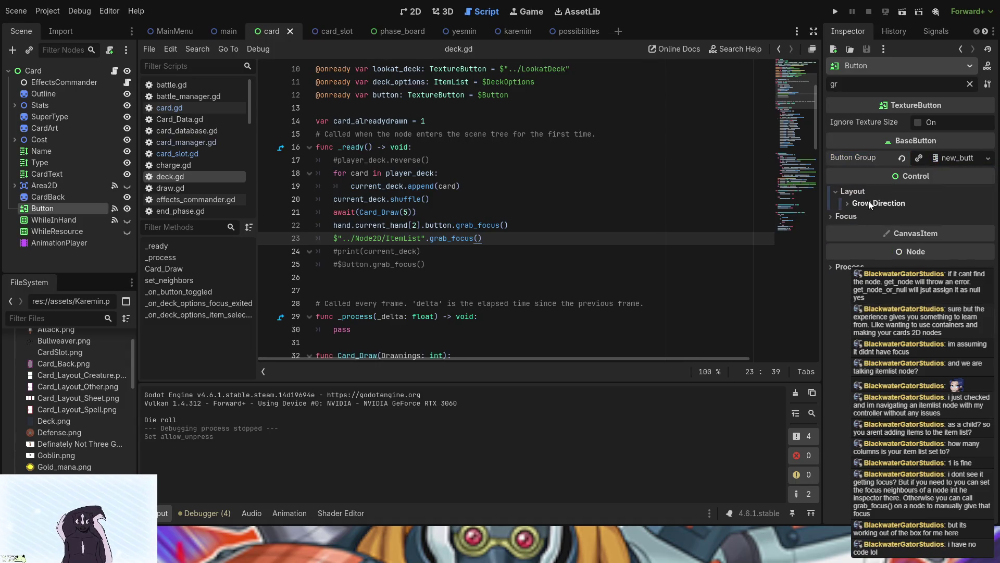
click(970, 84)
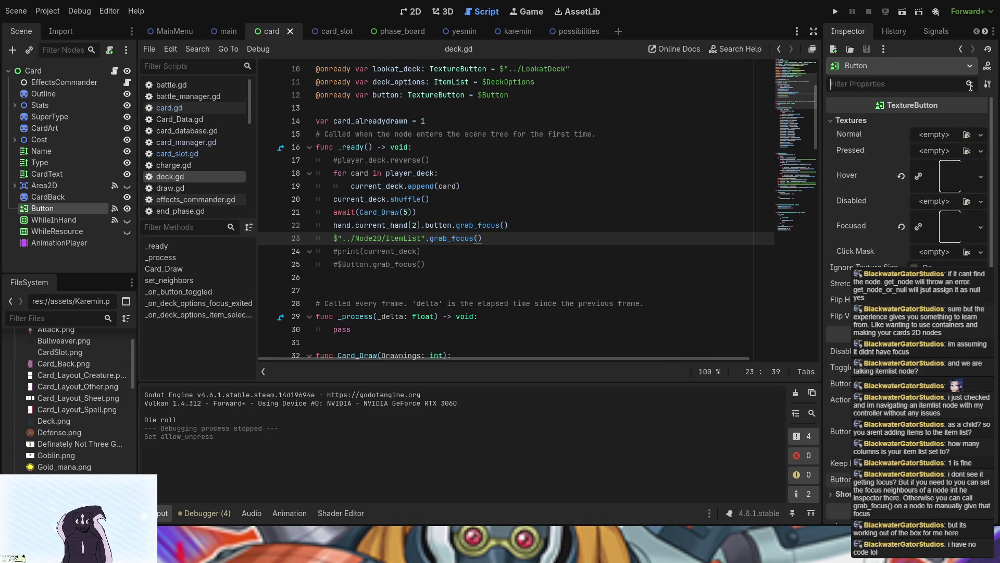
scroll(911, 182, down, 10)
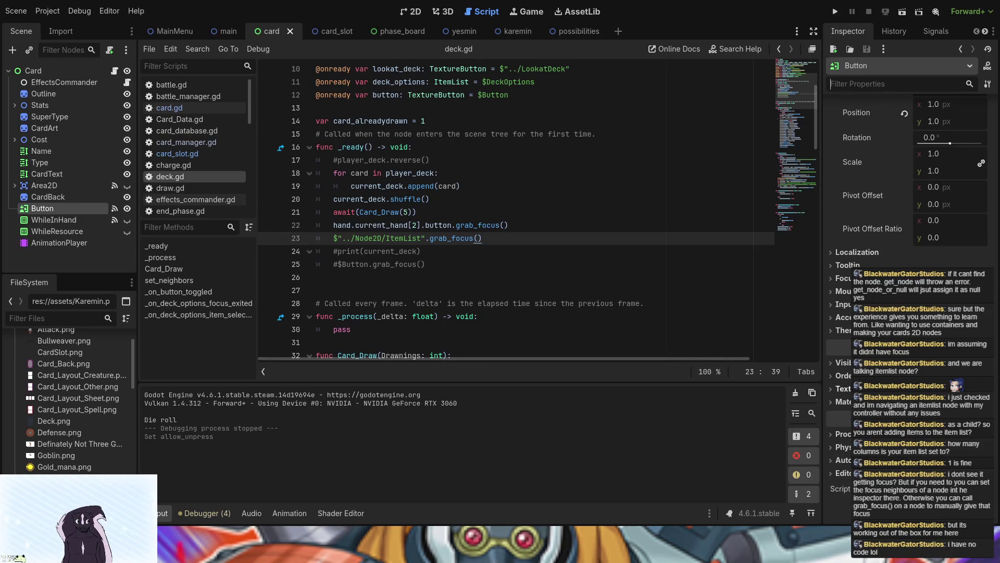
scroll(906, 182, up, 8)
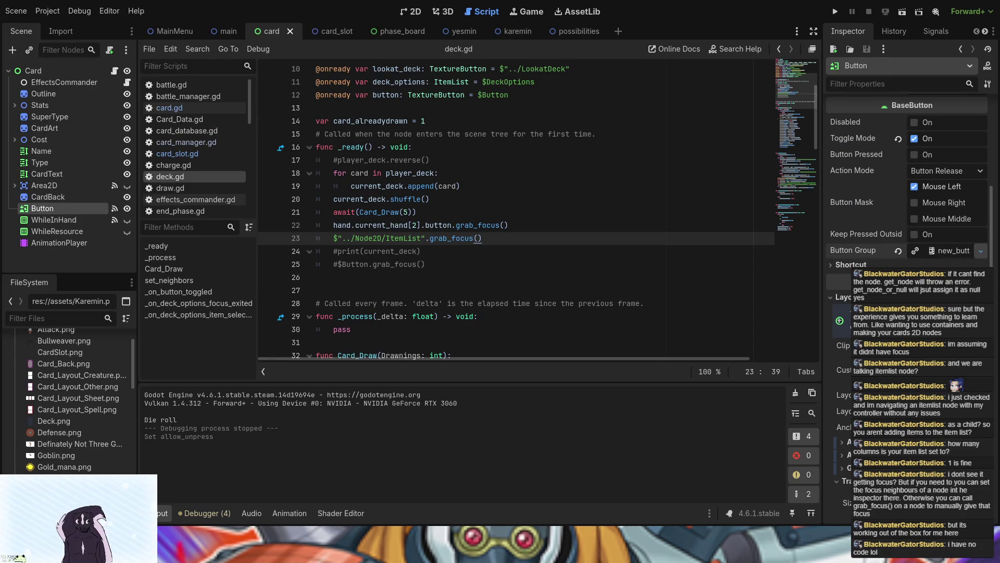
Give the Button a new ButtonGroup, replace it with new_button_group.tres, and inspect that resource
click(981, 251)
click(977, 260)
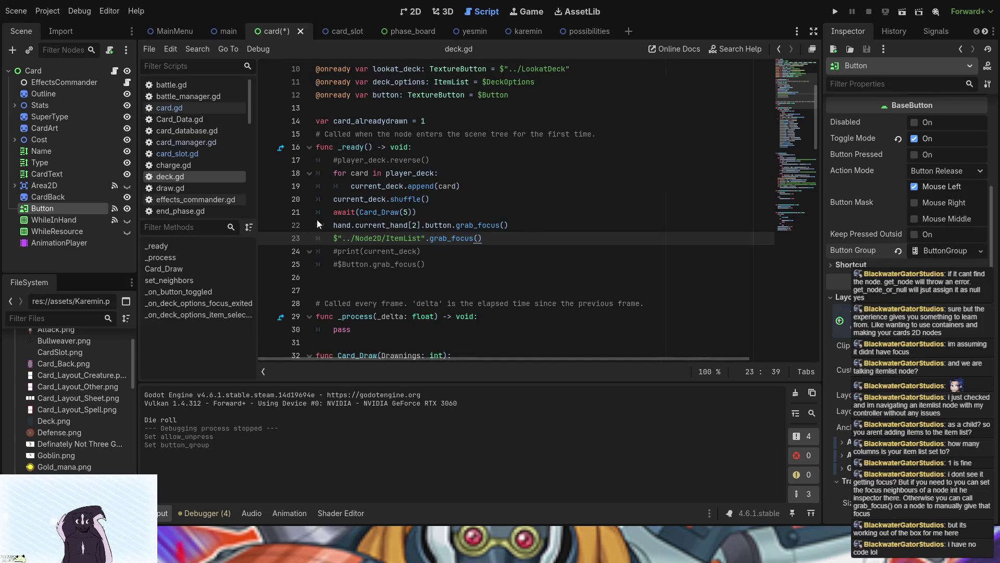
scroll(64, 412, down, 10)
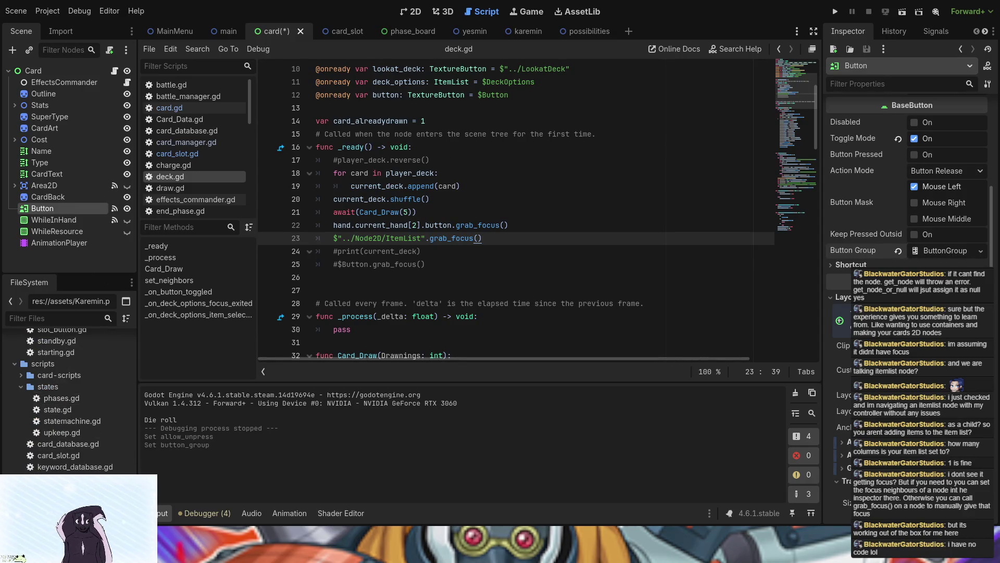
mouse_move(78, 500)
mouse_down()
mouse_move(521, 344)
mouse_move(943, 251)
mouse_up()
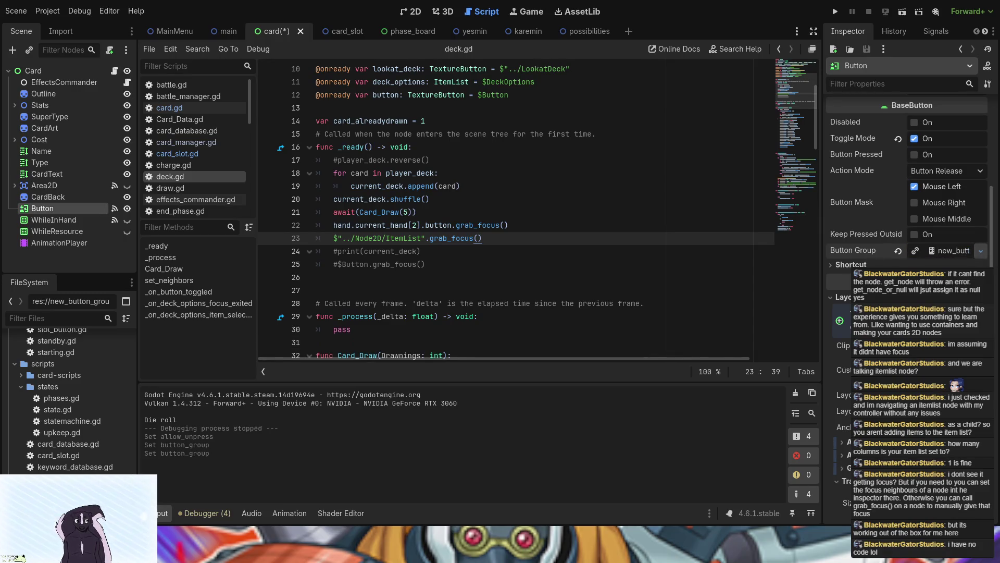
click(953, 251)
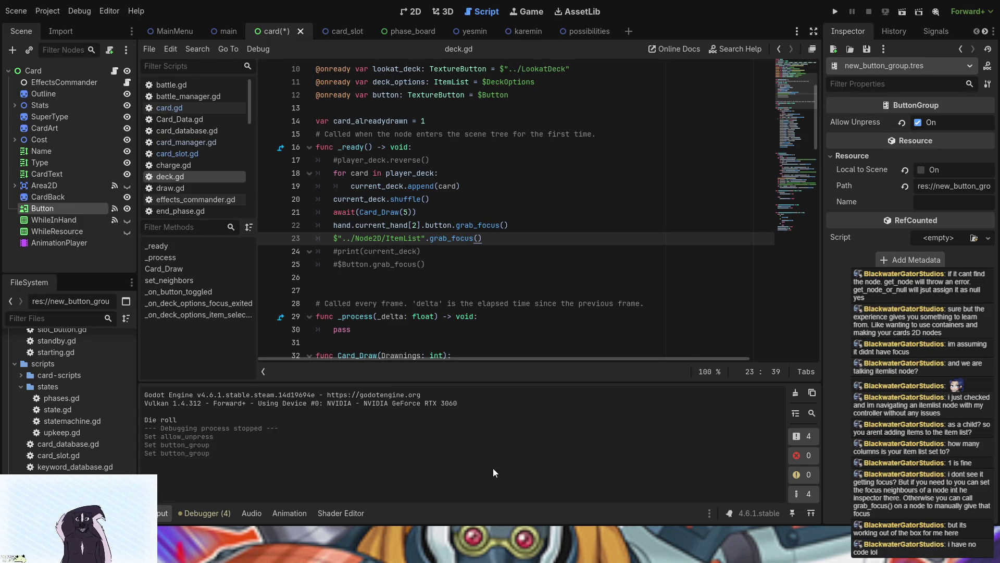
Filter WhileInHand's properties by 'focu' and set Focus Behavior Recursive to Disabled
click(78, 219)
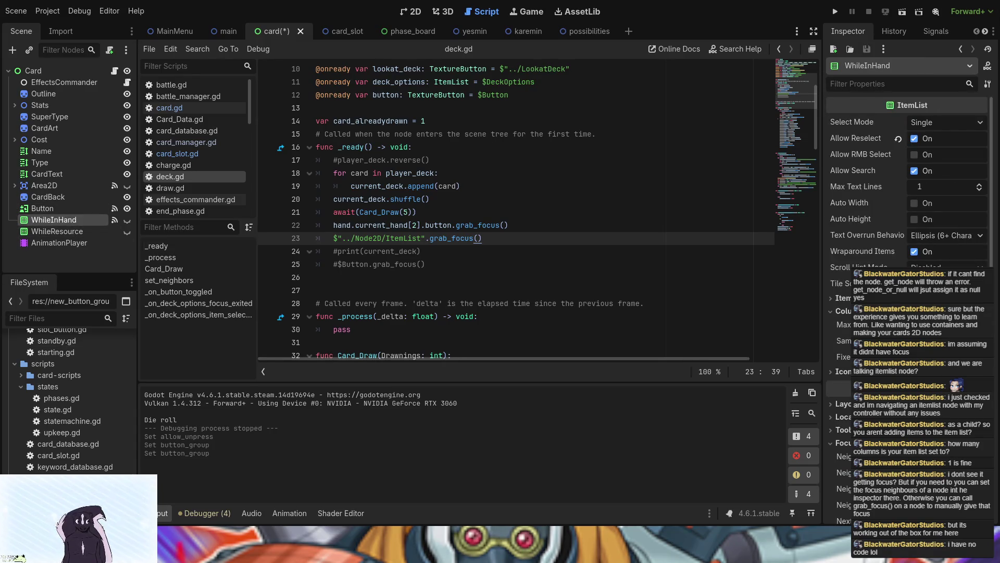
text(focu)
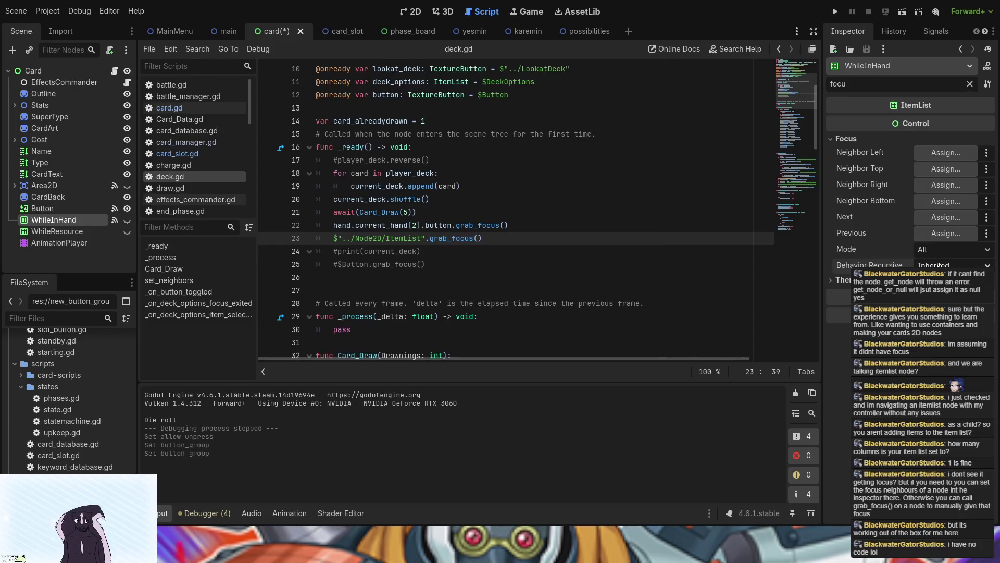
click(937, 290)
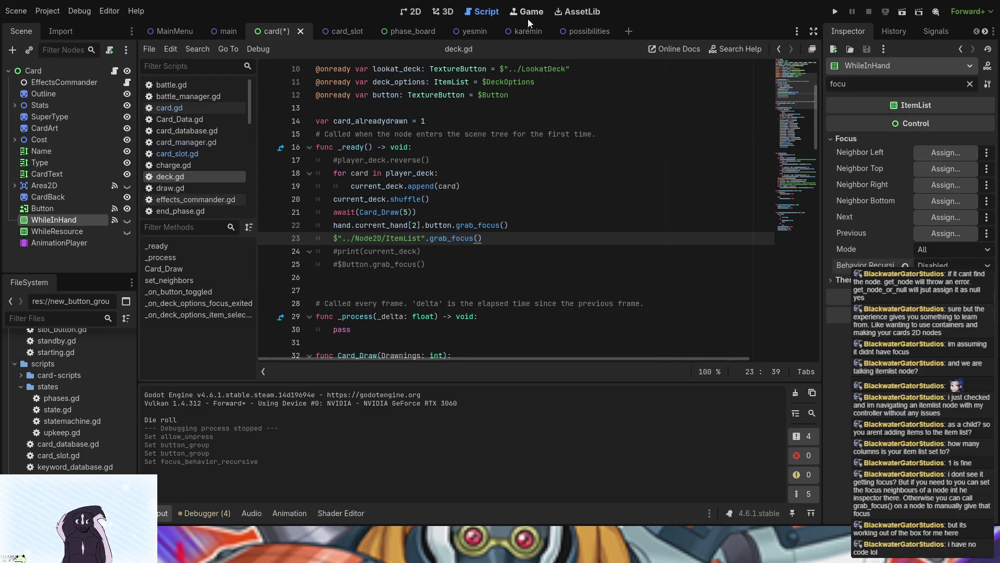
click(324, 33)
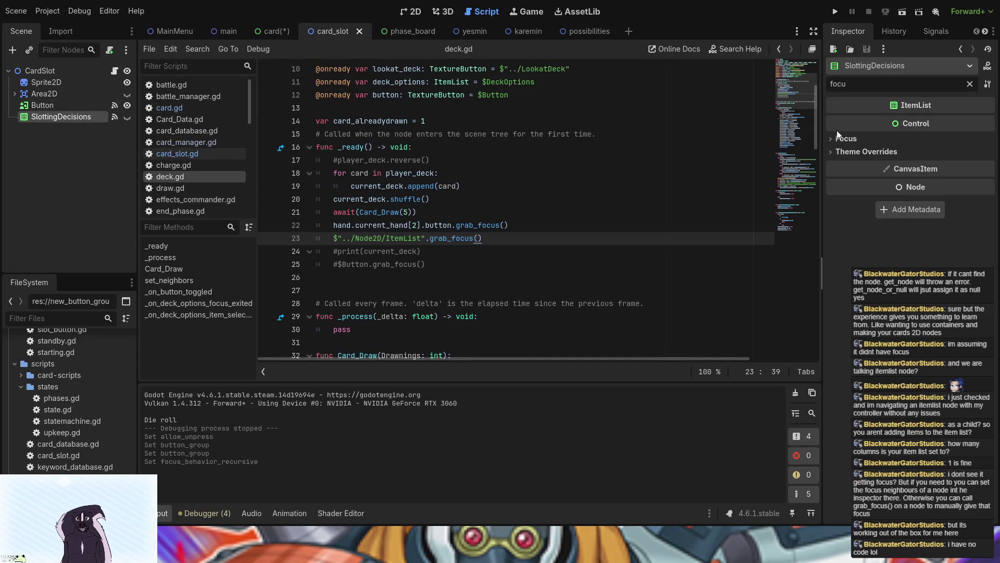
Set SlottingDecisions' Focus Behavior Recursive to Disabled and save the card_slot scene
click(865, 140)
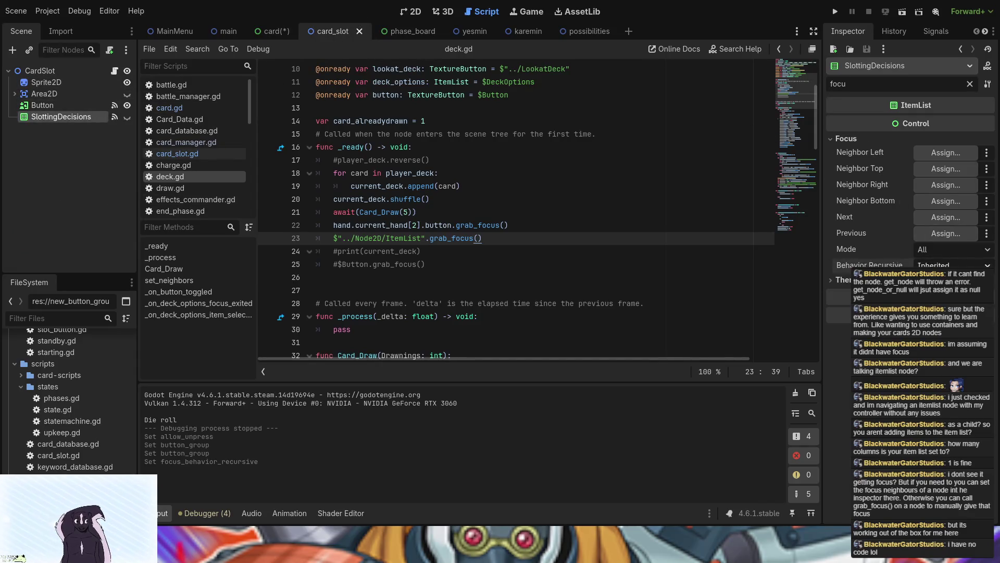
click(937, 292)
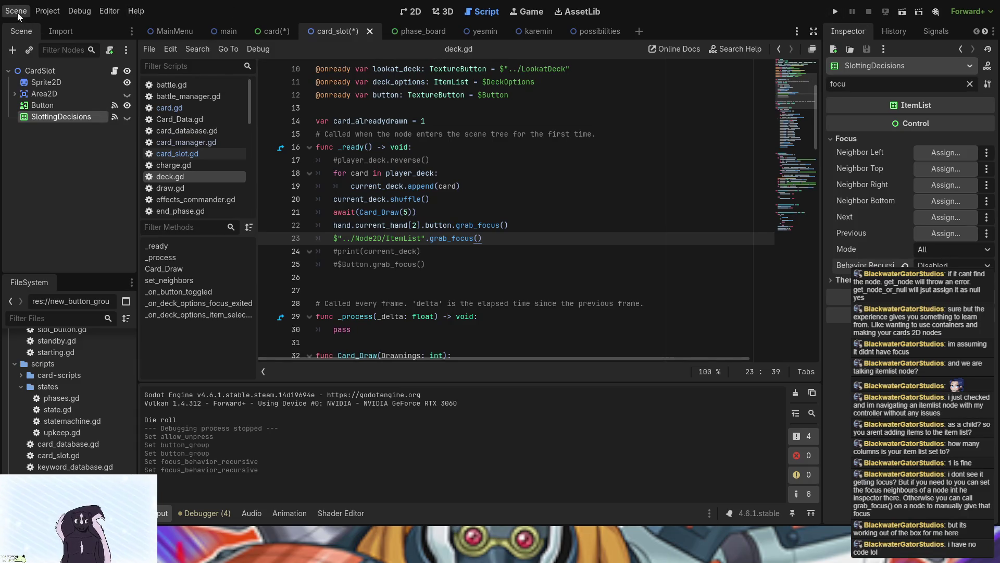
key(ctrl+s)
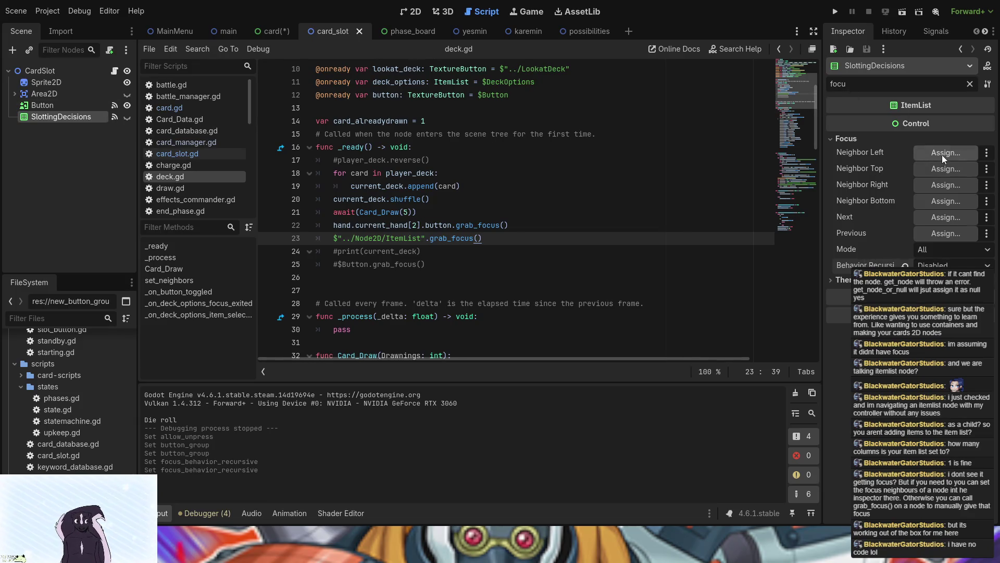
Make SlottingDecisions its own left, top, right and bottom focus neighbour, then run the project
mouse_move(61, 116)
mouse_down()
mouse_move(440, 160)
mouse_move(945, 153)
mouse_up()
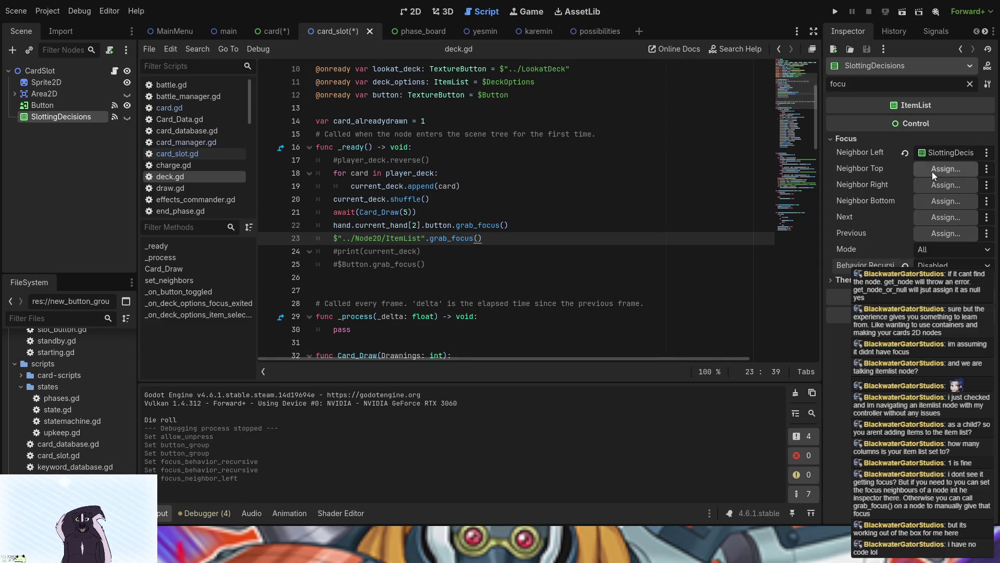
drag(478, 164, 946, 169)
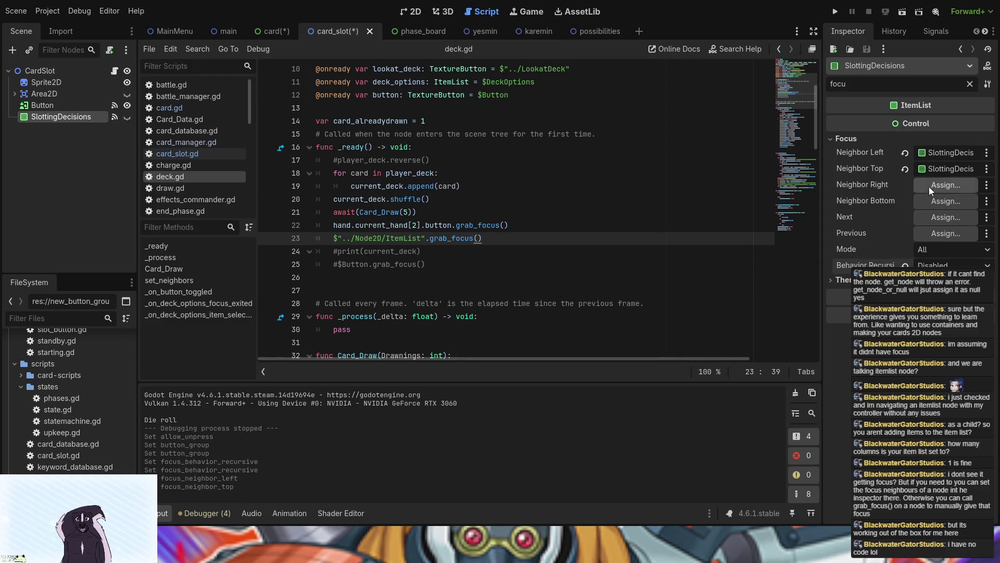
mouse_move(476, 161)
mouse_down()
mouse_move(930, 217)
mouse_move(942, 202)
mouse_up()
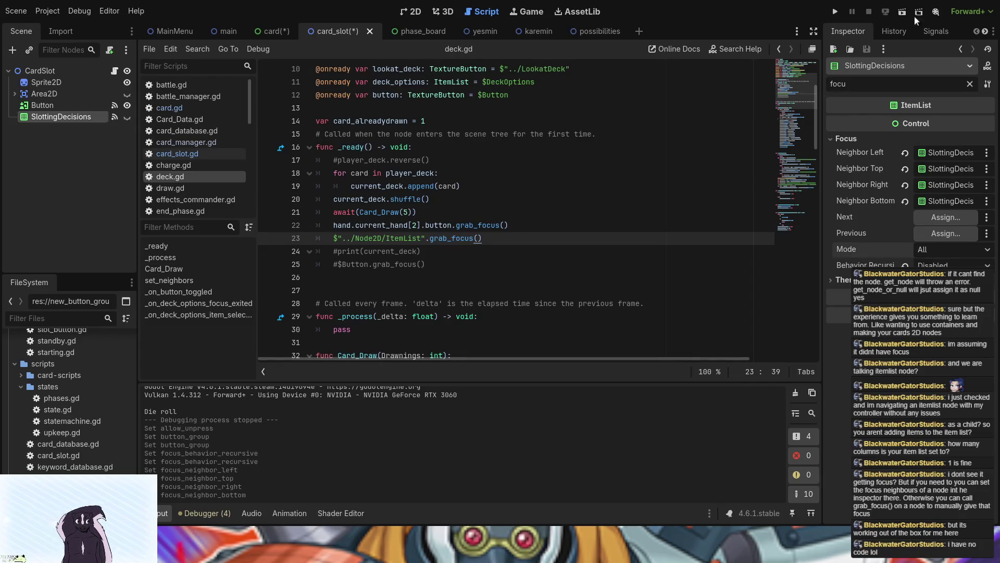
click(834, 11)
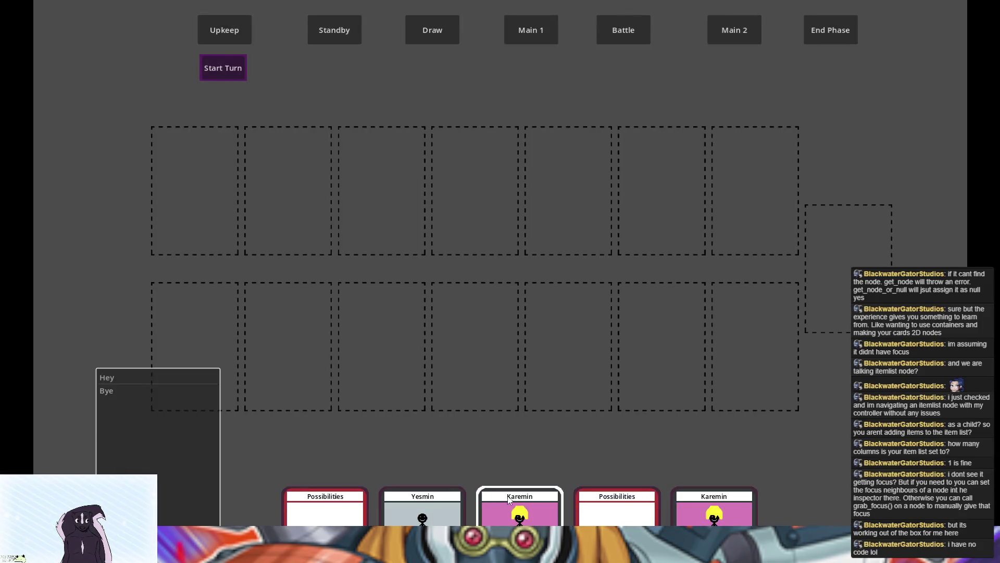
Open the Karemin card's play options and bring up placement prompts on two board slots
click(510, 500)
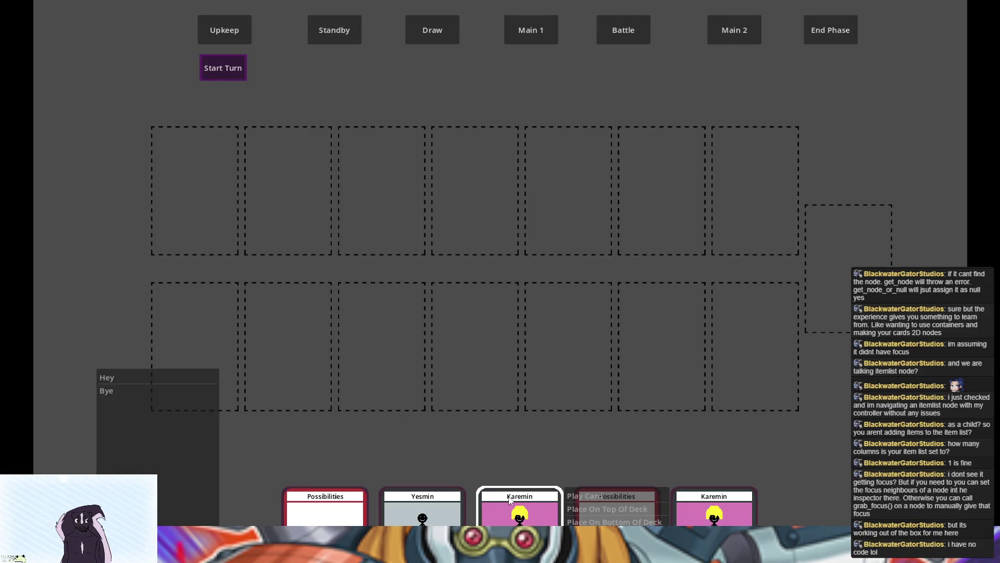
click(578, 496)
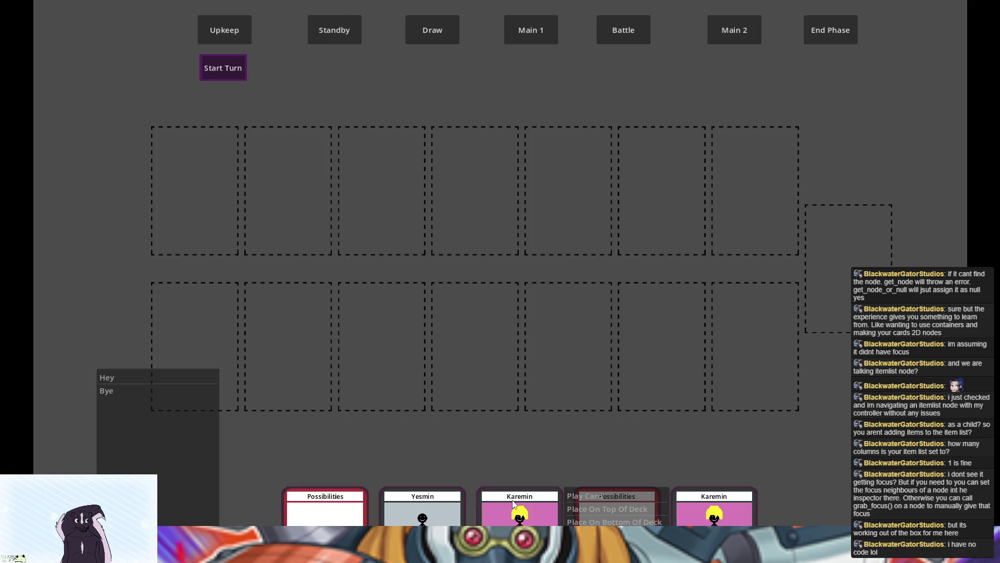
click(463, 353)
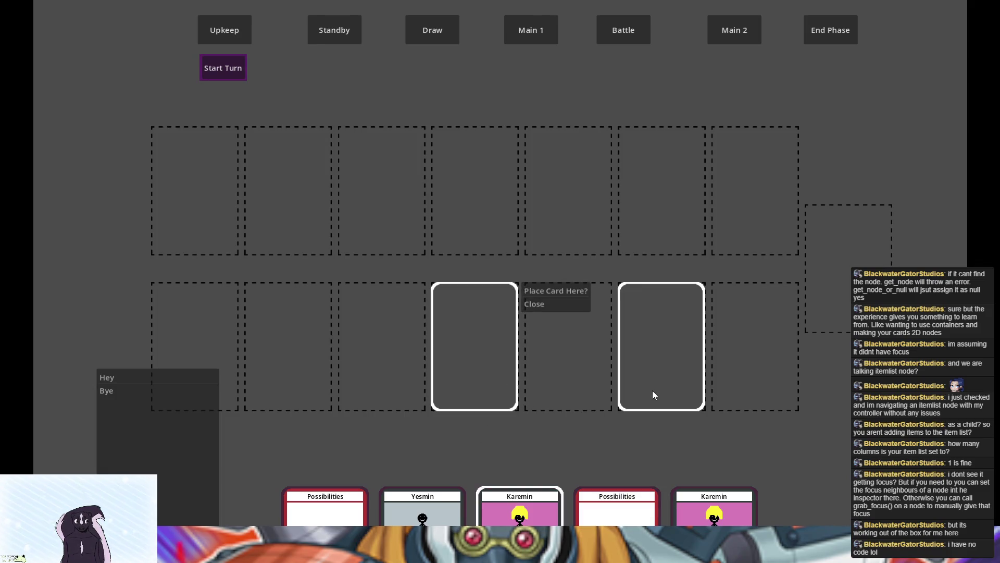
Move focus between board slots with Right, Up, Down and Left, then return to the editor
key(Right)
key(Right)
key(Right)
key(Right)
key(Up)
key(Down)
key(Left)
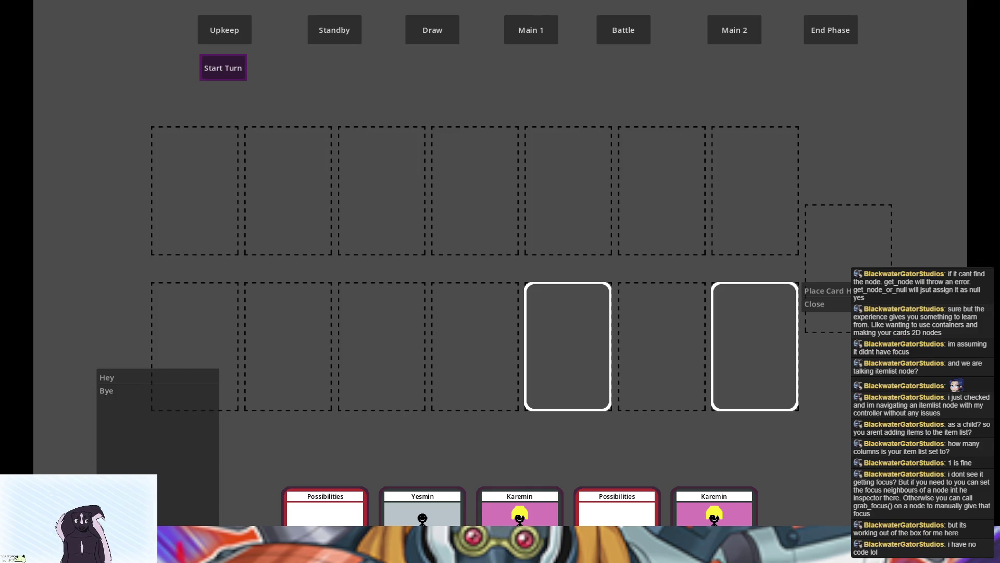
key(F8)
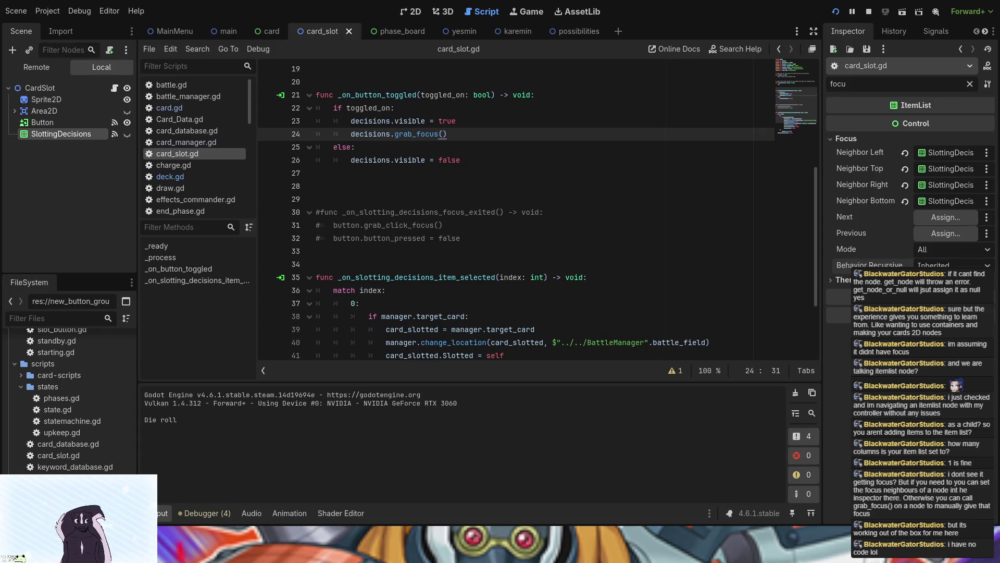
Bring the game back, open and close a board slot's placement prompt, stop the game, and scroll card_slot.gd
key(F5)
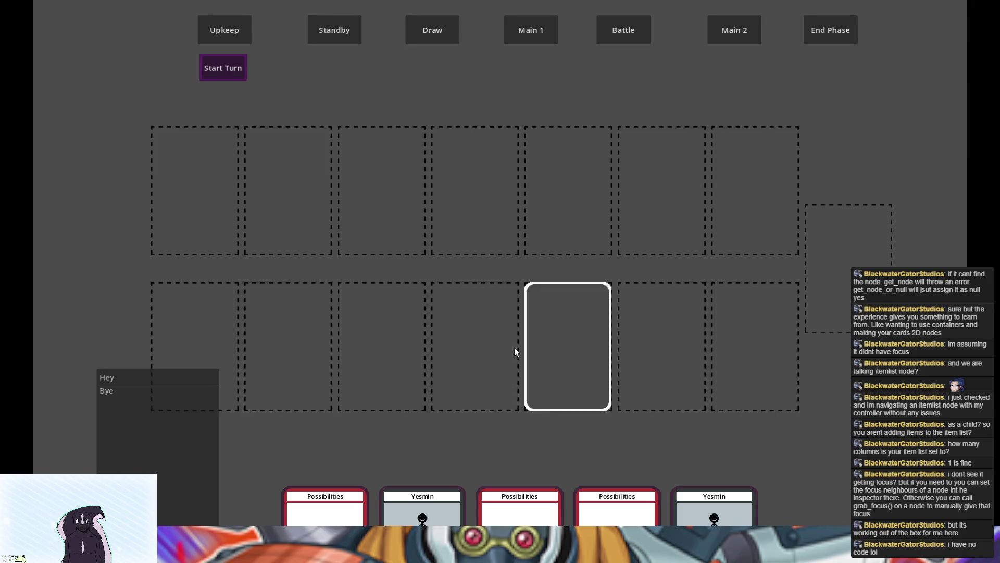
click(503, 346)
click(498, 337)
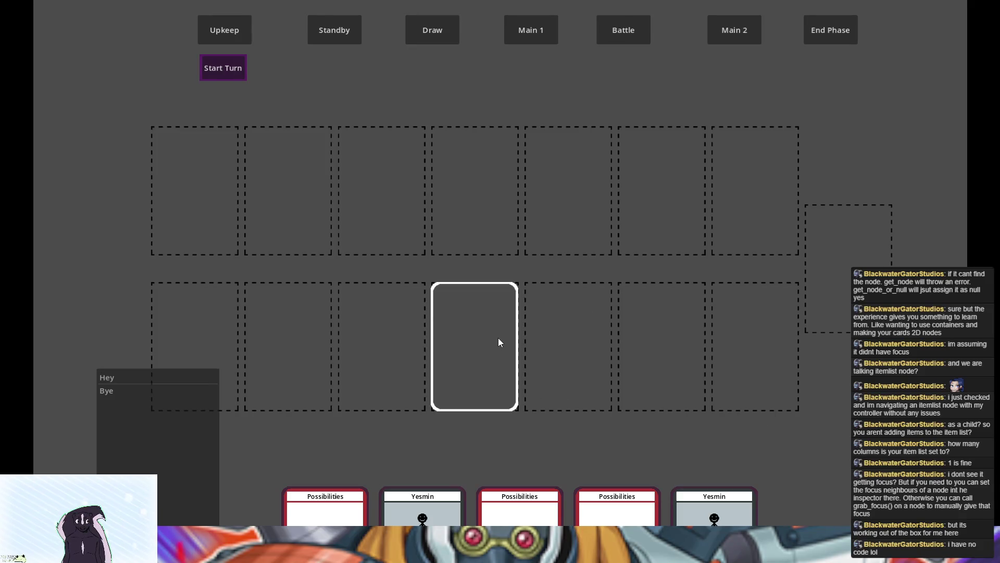
key(F8)
scroll(324, 165, down, 3)
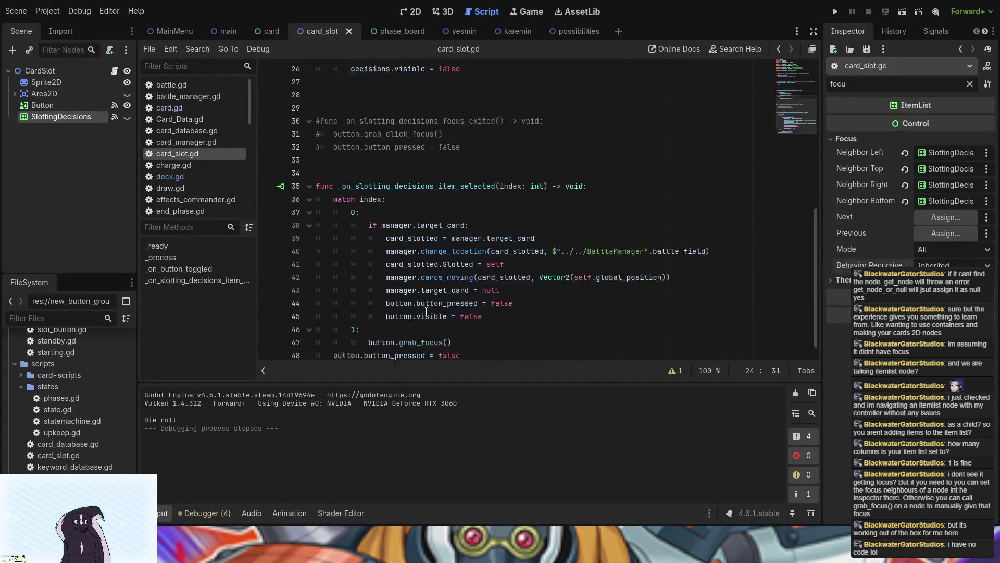
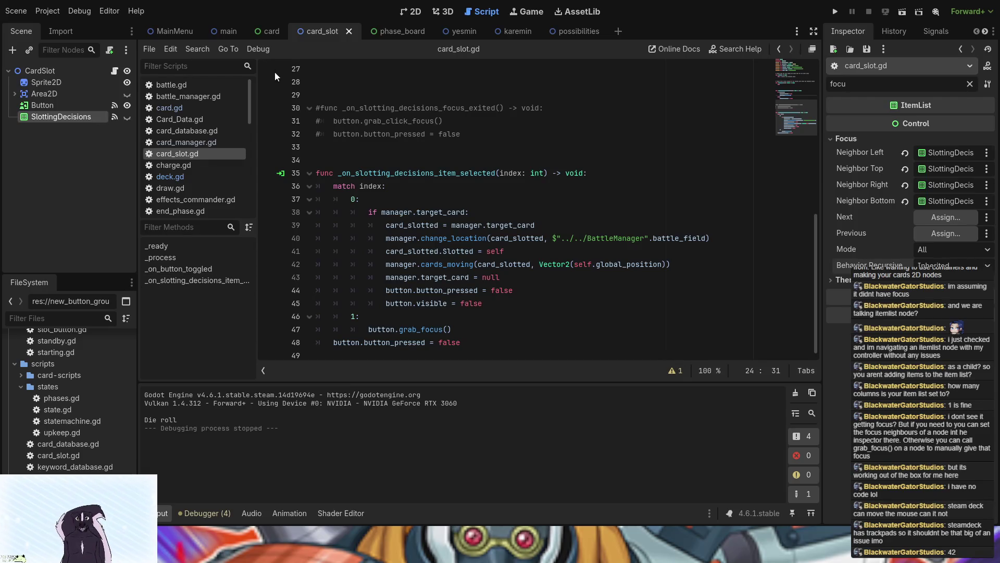
Run the card game and open the action list beside a Possibilities hand card
click(829, 11)
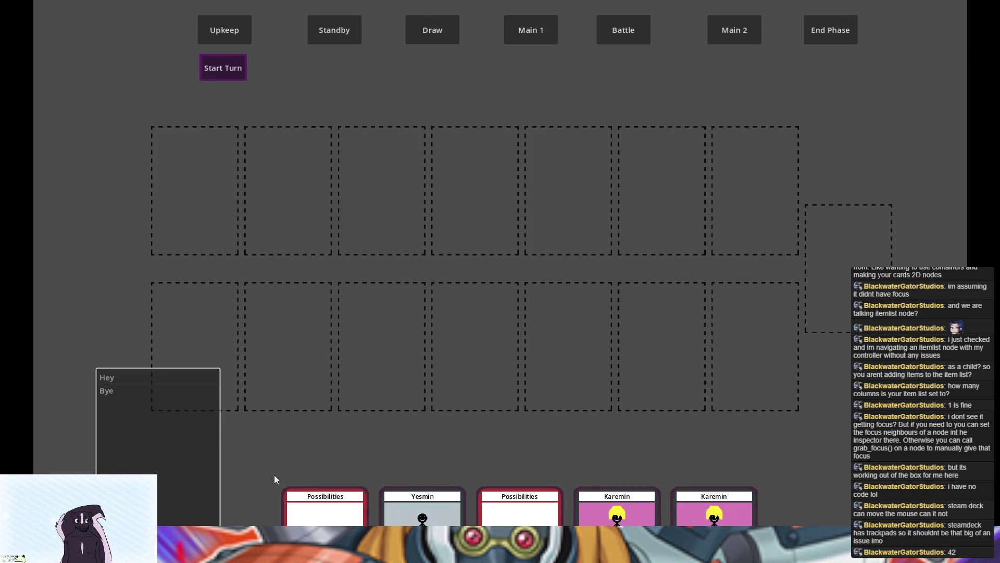
click(319, 502)
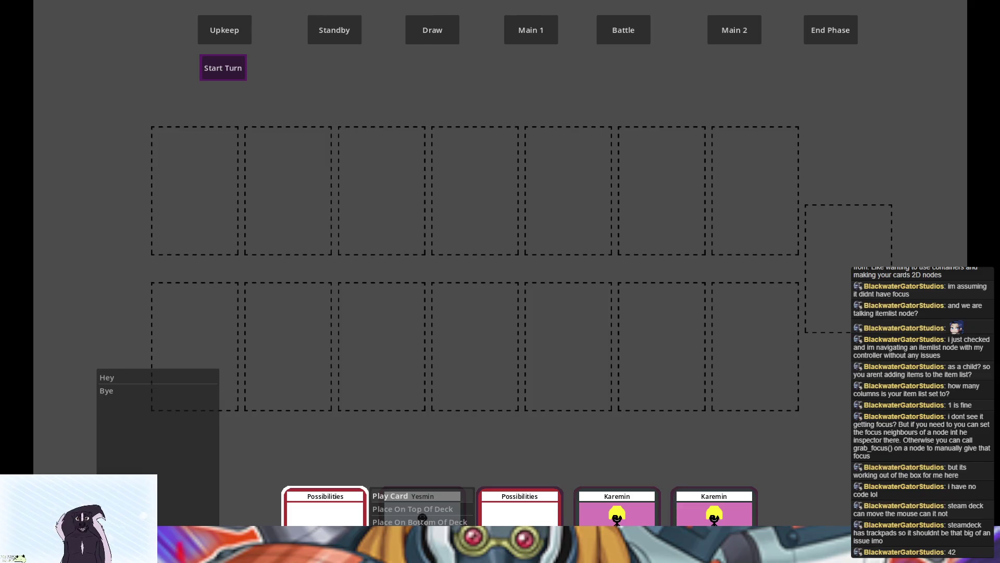
Switch between editor and game, then open a board slot's placement prompt
key(alt+Tab)
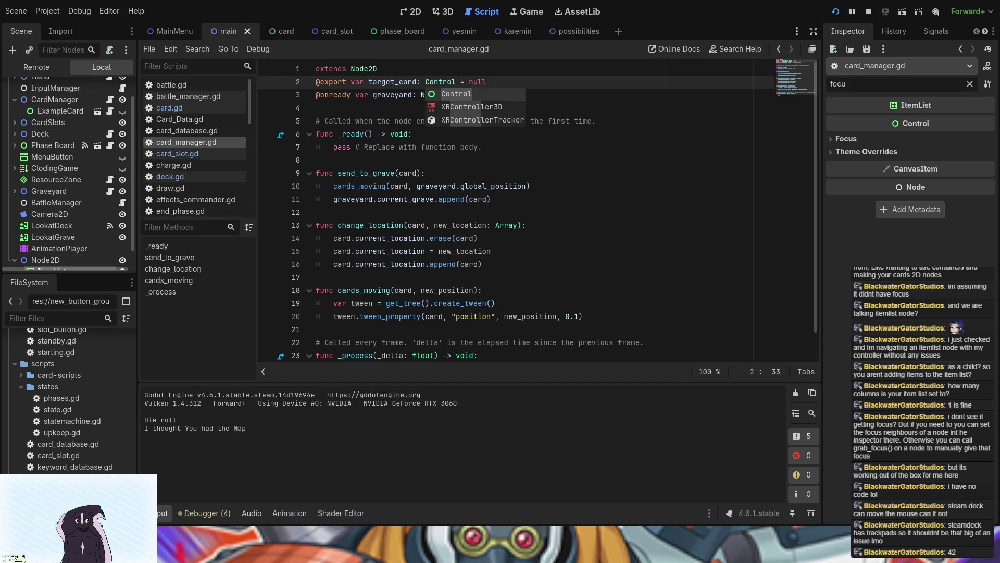
key(alt+Tab)
click(452, 183)
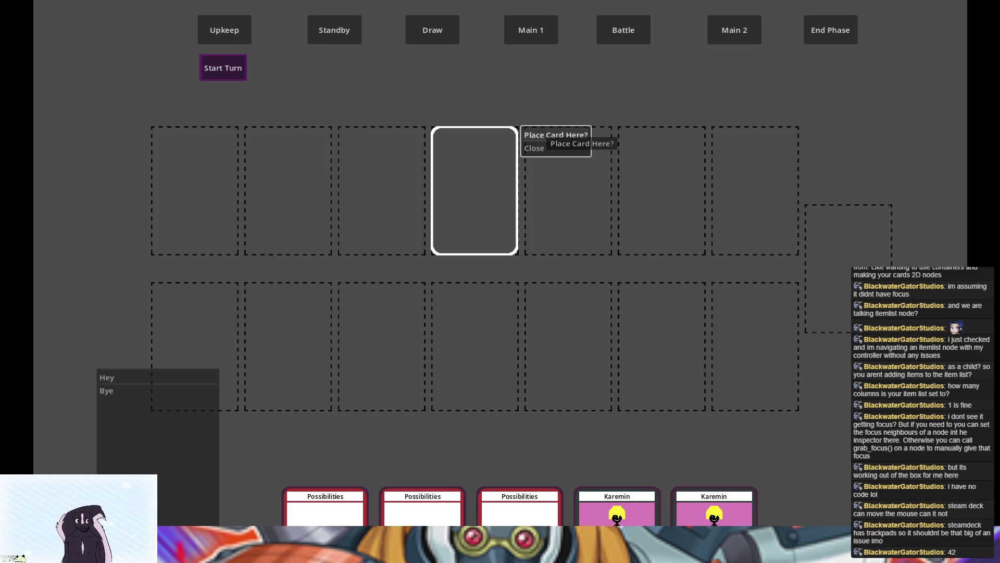
Restart the game, check the Karemin card's action list, then quit and open the card scene
key(F8)
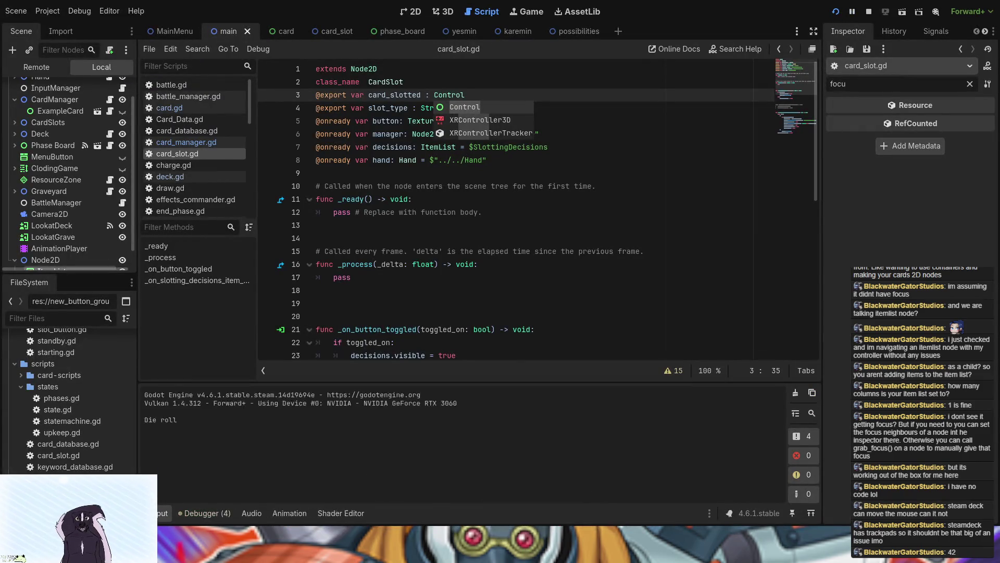
key(F5)
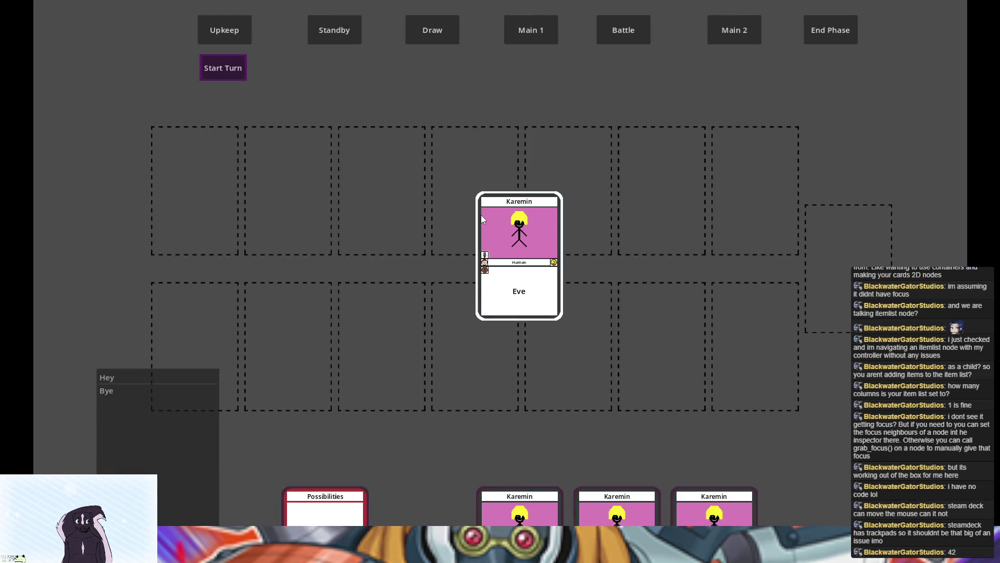
click(482, 216)
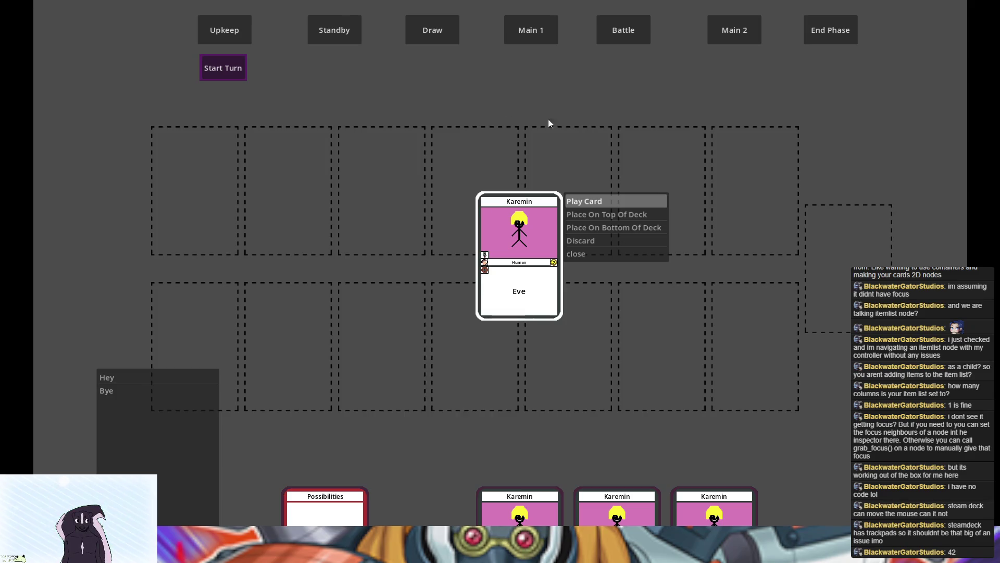
key(alt+F4)
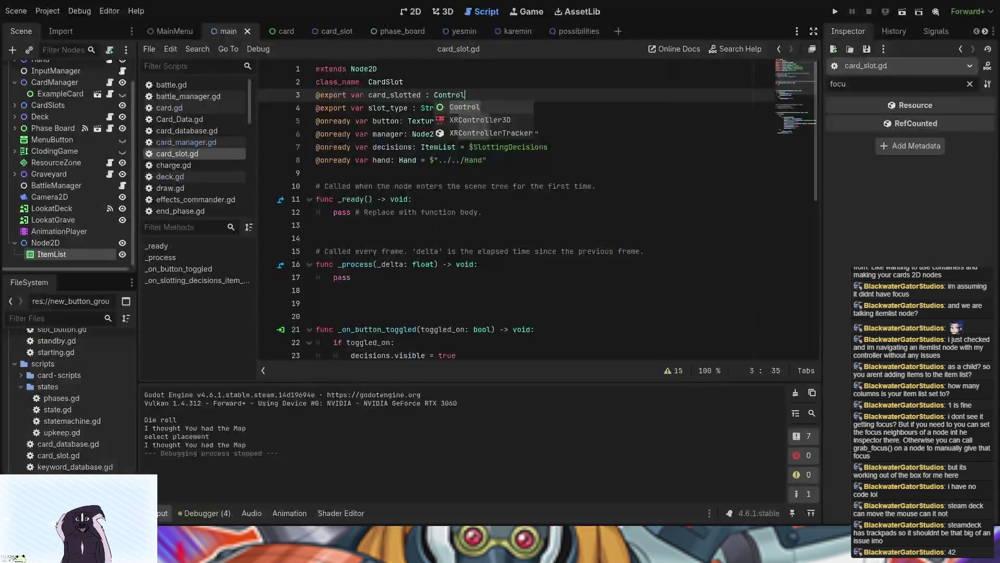
click(284, 32)
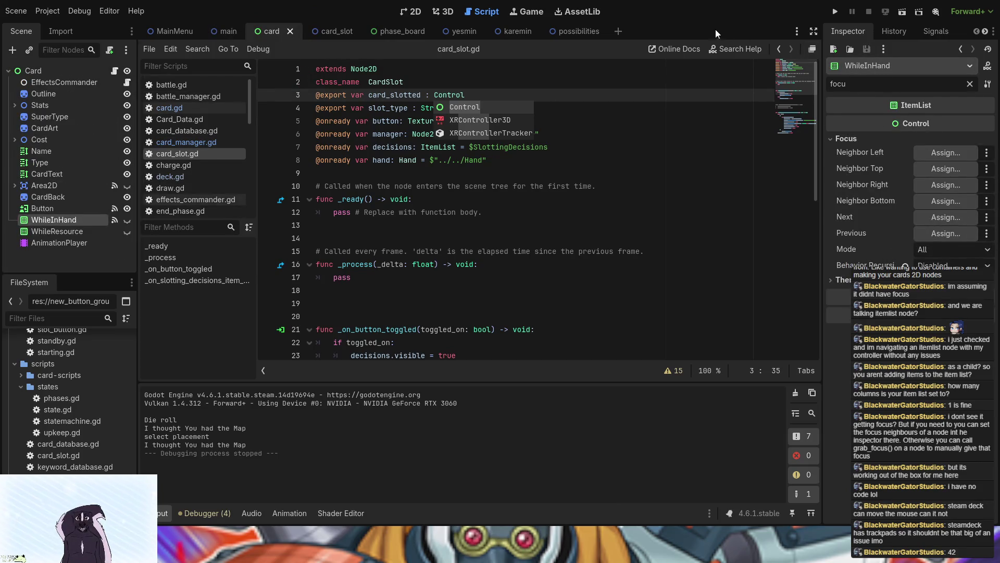
Filter the Inspector by 'off' and set WhileInHand's Pivot Offset to -0.5, -0.5
click(339, 37)
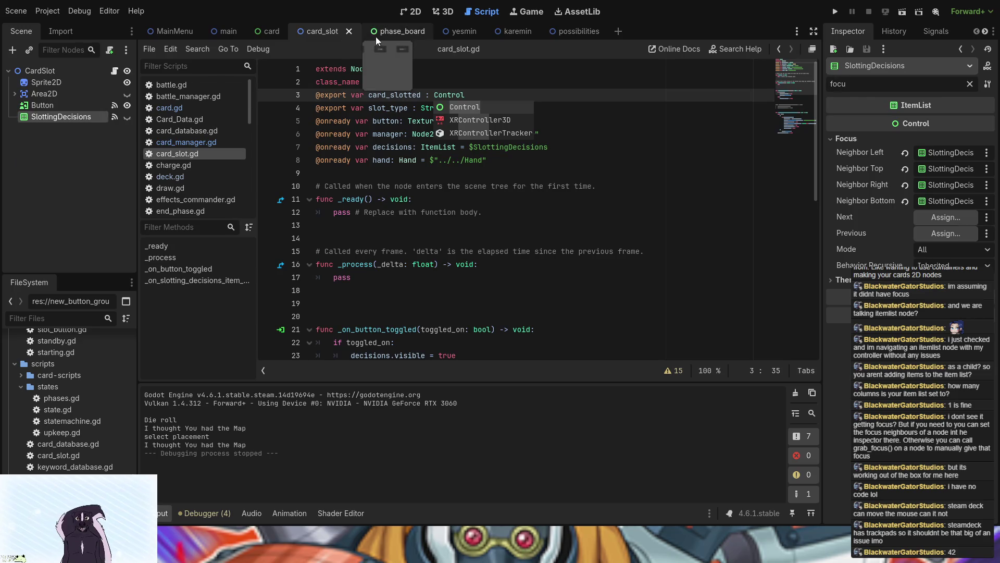
click(271, 32)
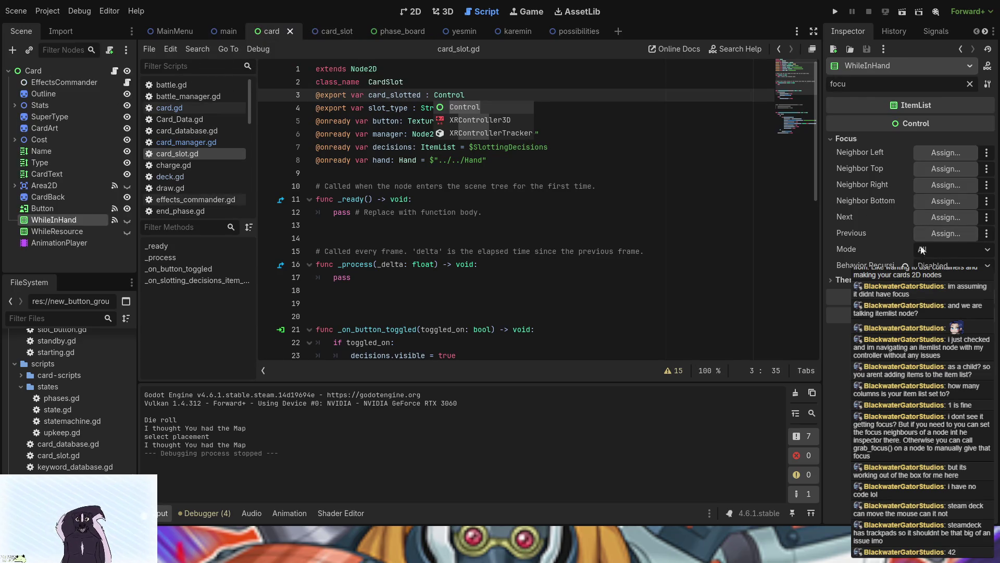
click(970, 84)
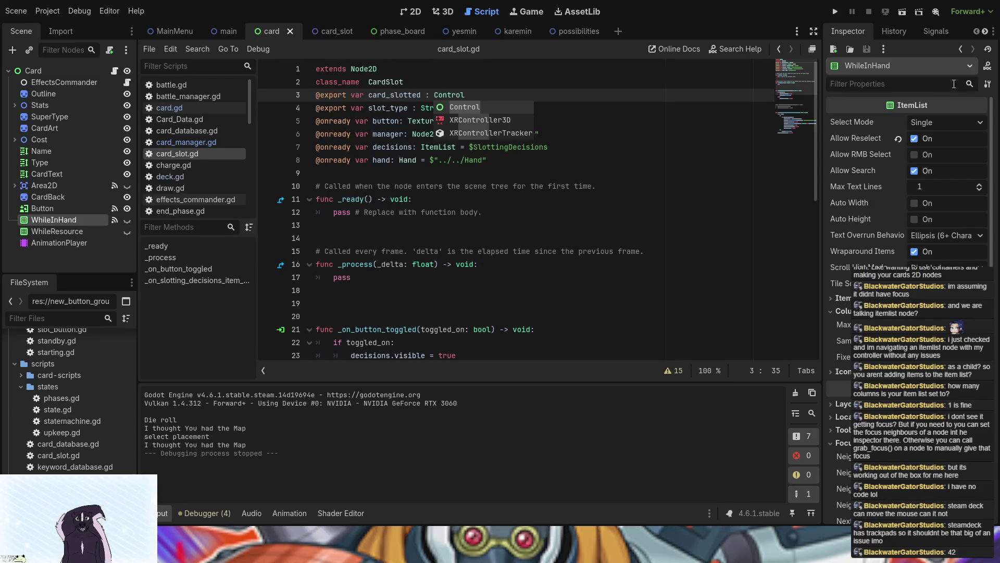
text(off)
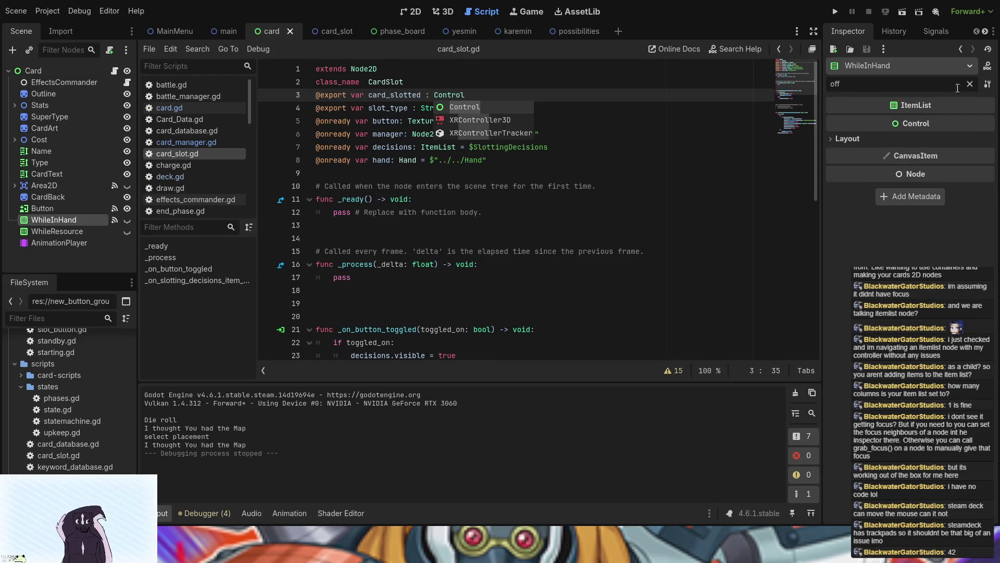
click(880, 138)
click(870, 150)
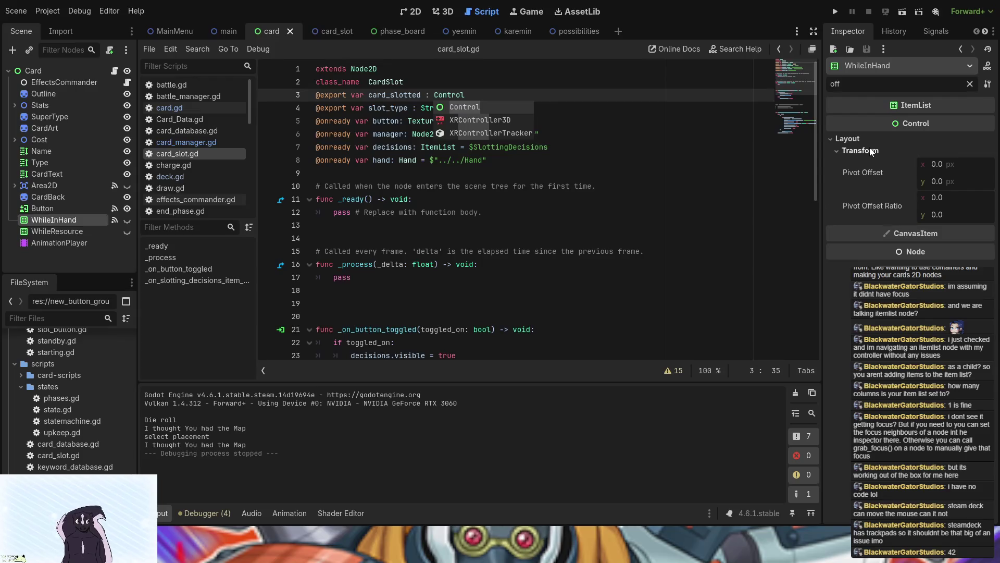
click(935, 164)
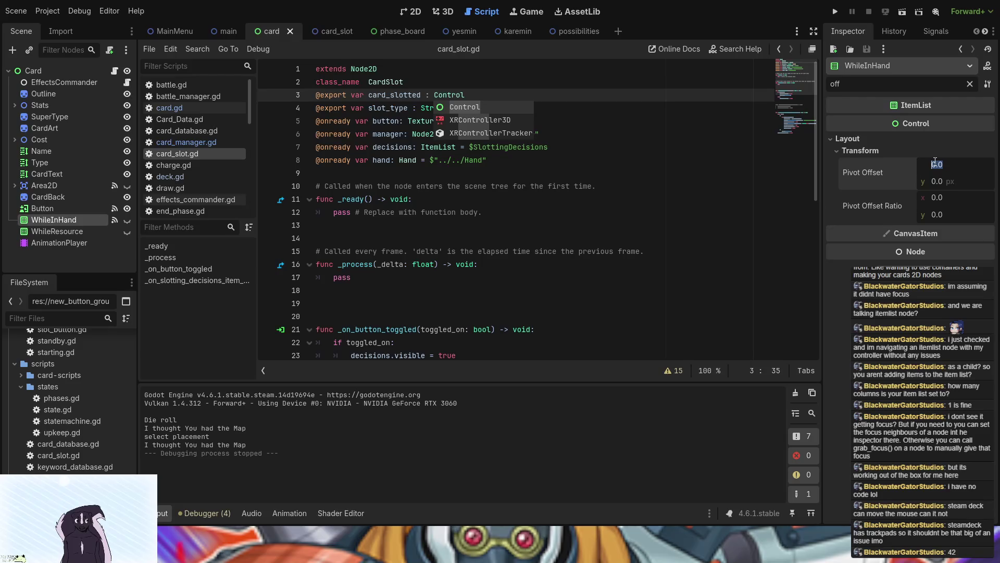
key(BackSpace)
text(-0.5)
click(946, 182)
text(-0.5)
key(Return)
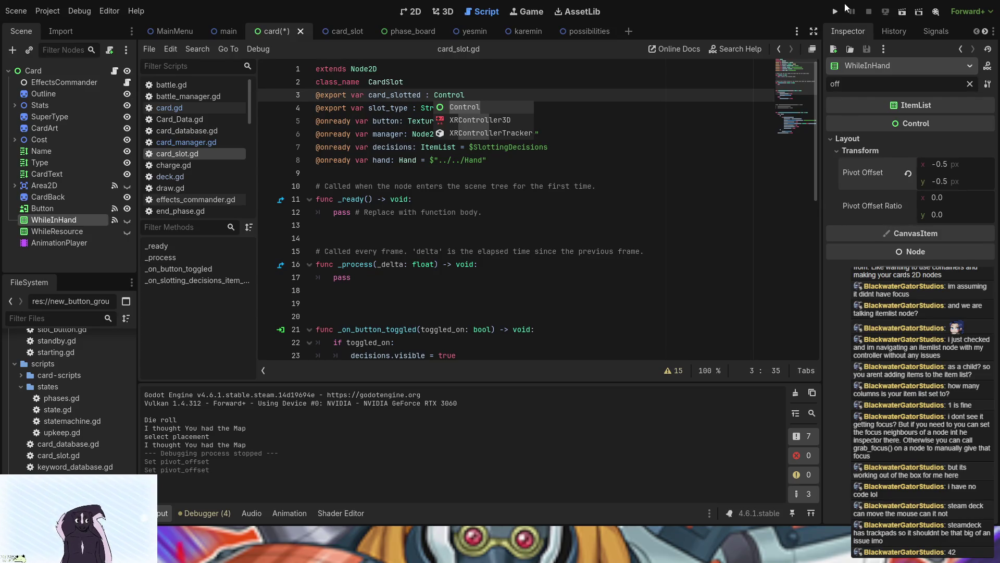
Test-run the game, placing the Karemin card and opening its action list
click(836, 10)
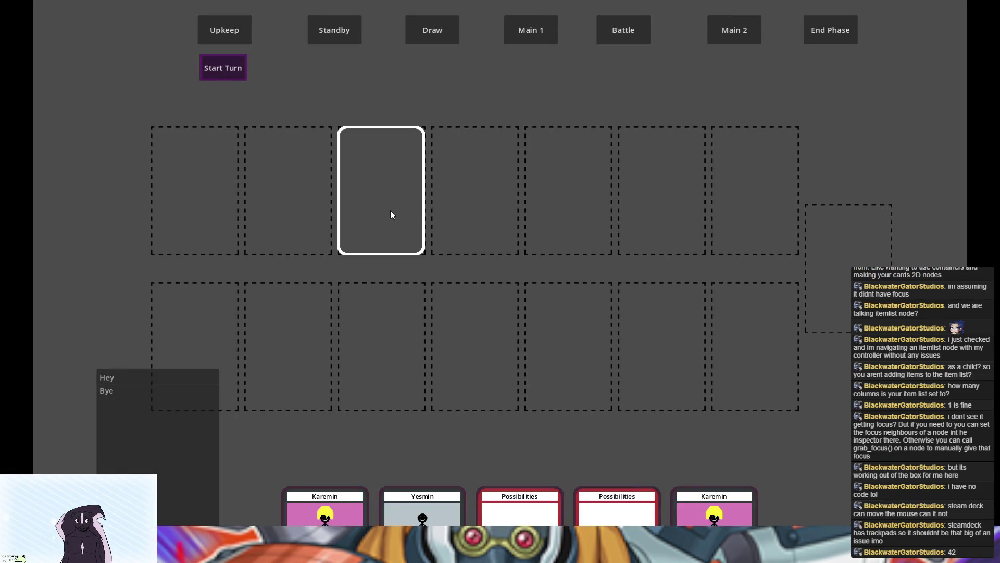
click(390, 211)
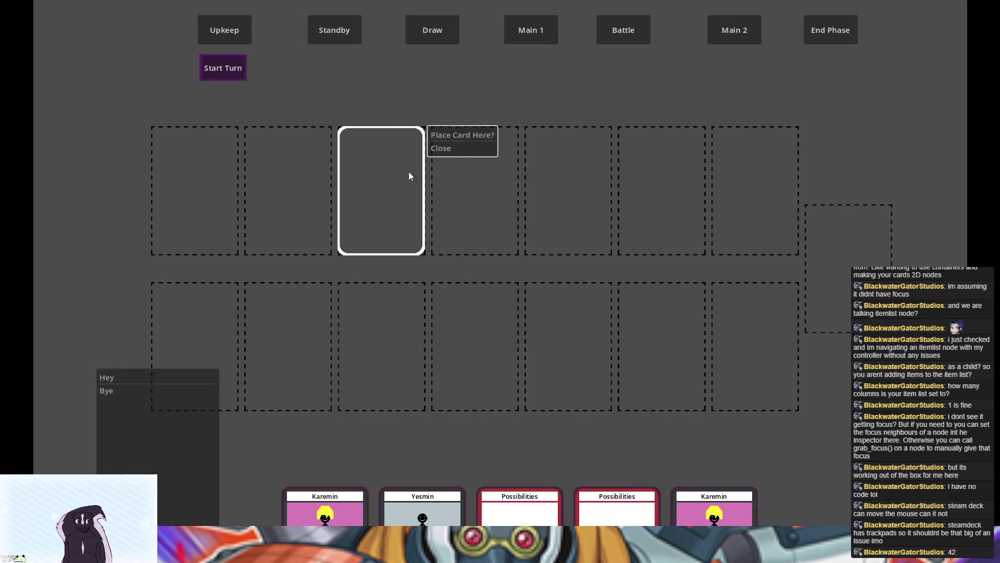
click(457, 135)
click(422, 219)
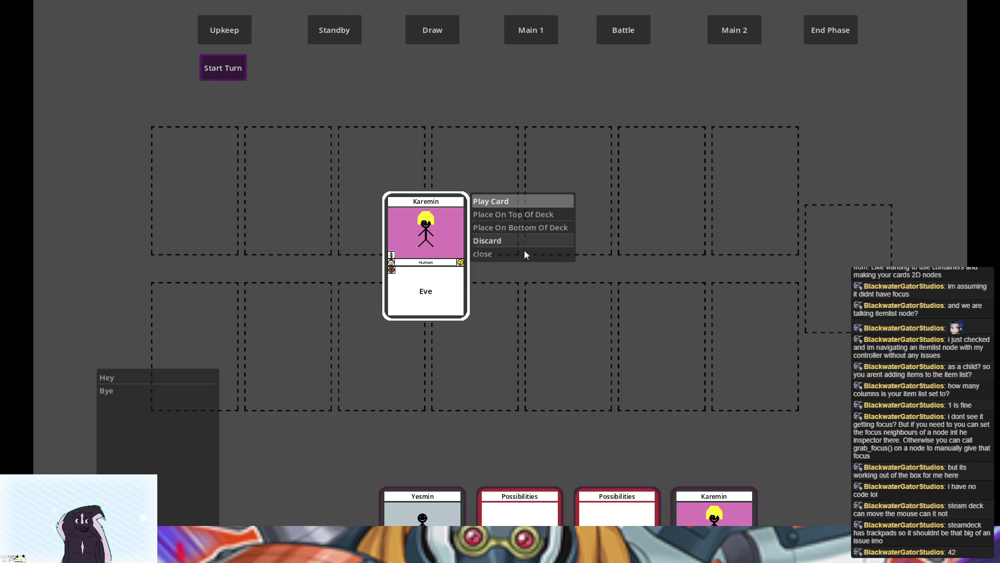
key(F8)
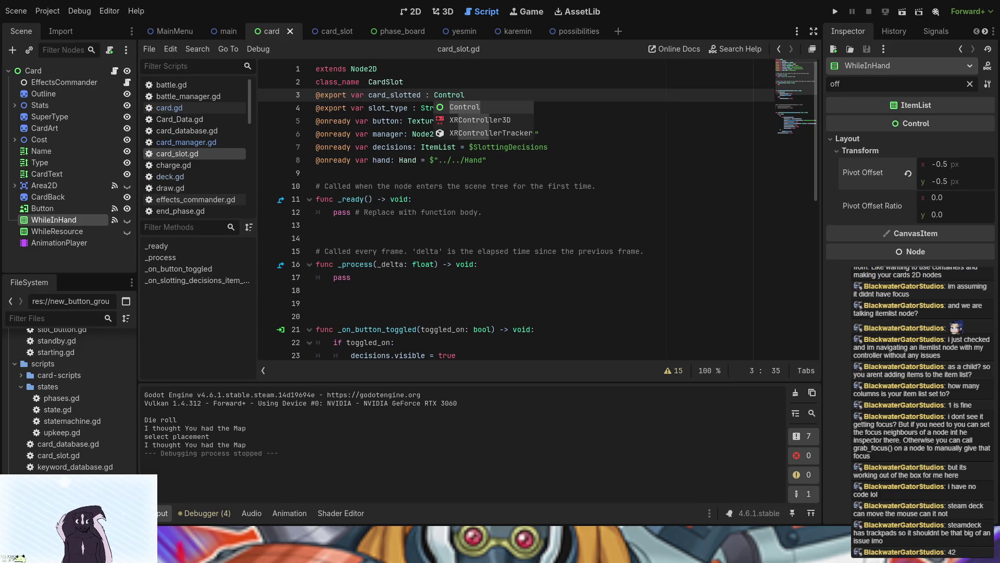
Change WhileInHand's Pivot Offset to 0.5, 0.5
key(Escape)
key(Down)
key(End)
click(908, 173)
click(937, 165)
key(BackSpace)
text(50)
click(943, 182)
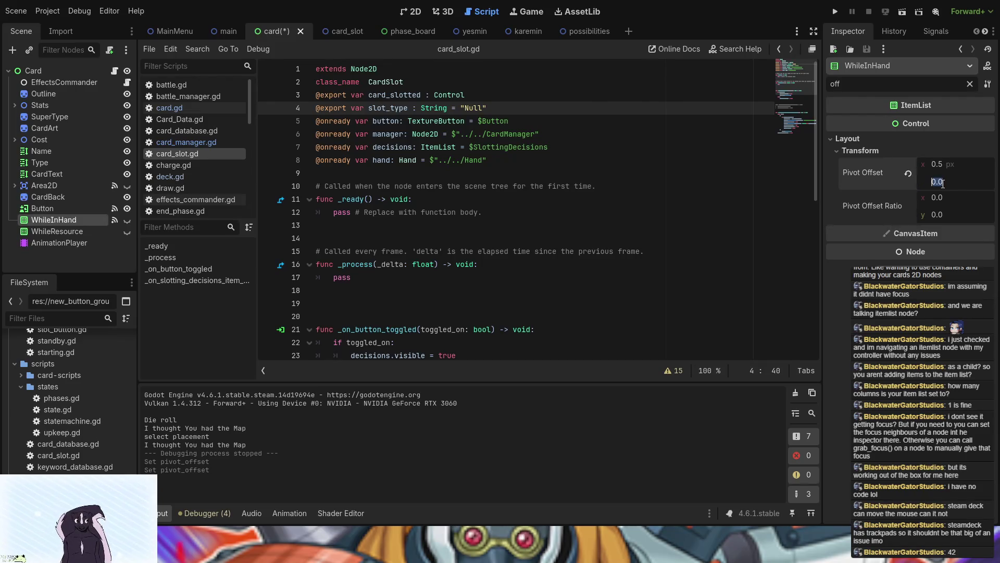
text(.5)
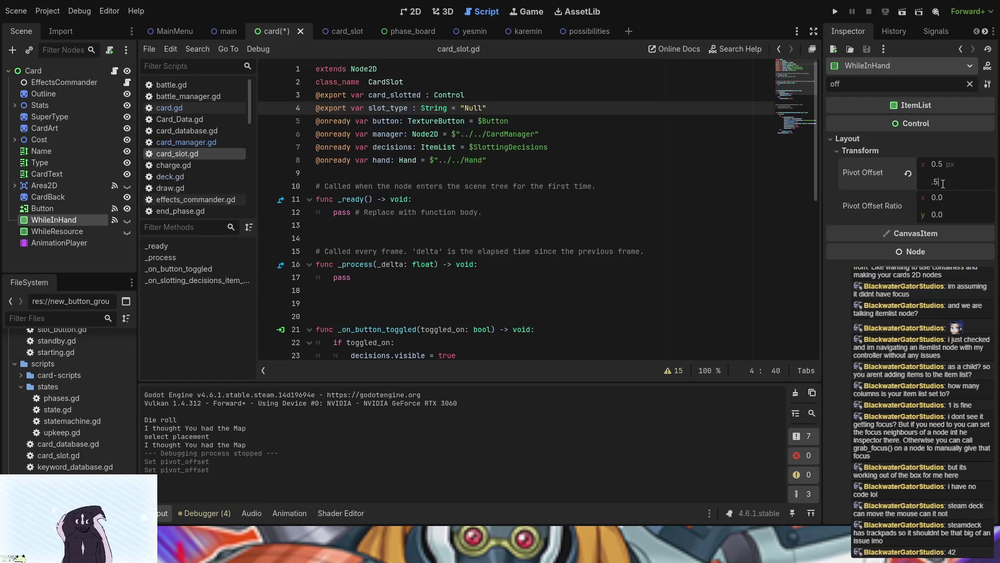
Rerun the game to place the Karemin card on the second slot, then return to the 2D view
click(837, 13)
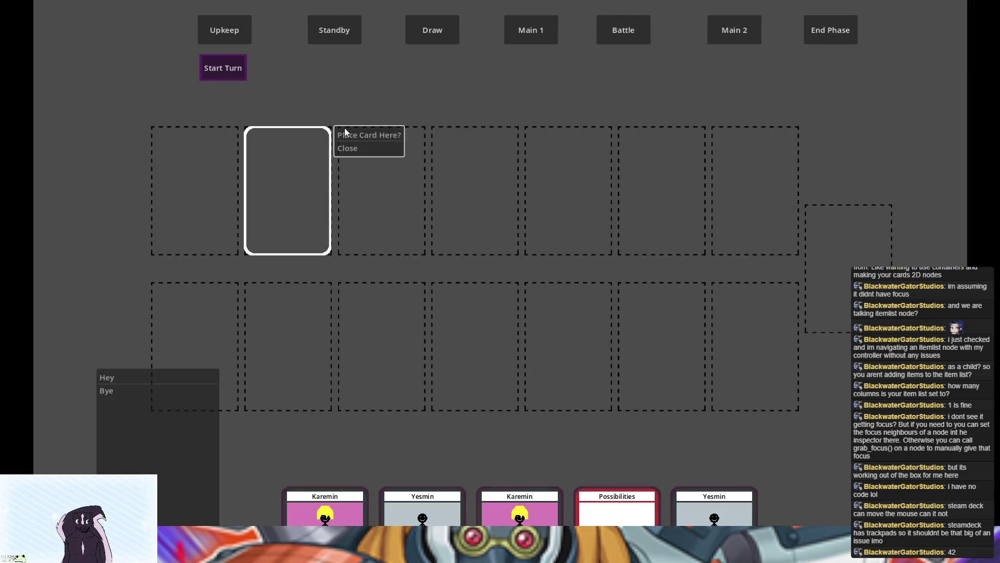
click(347, 133)
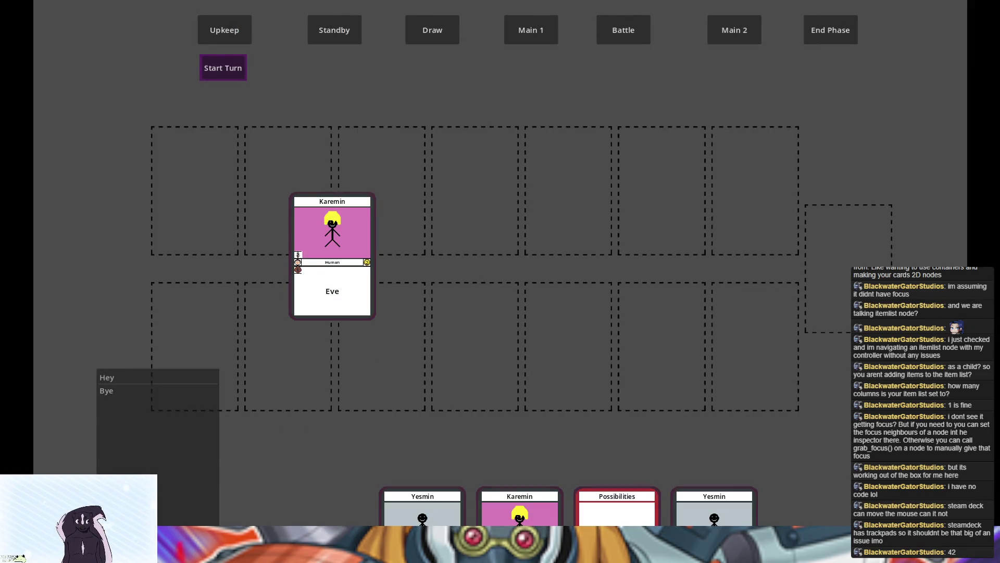
key(F8)
click(415, 12)
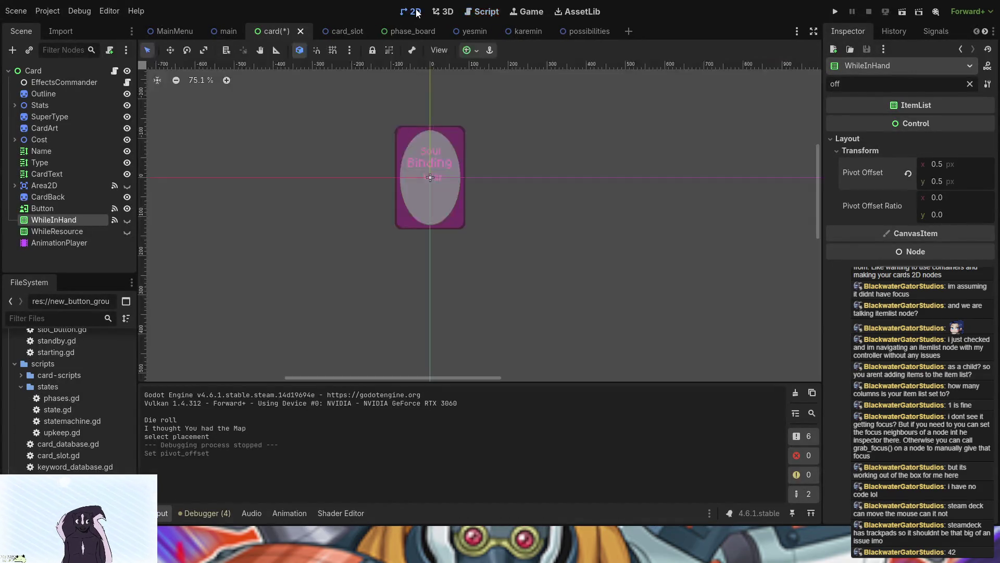
Set the Card root's pivot at the card centre, 91, 134
click(55, 71)
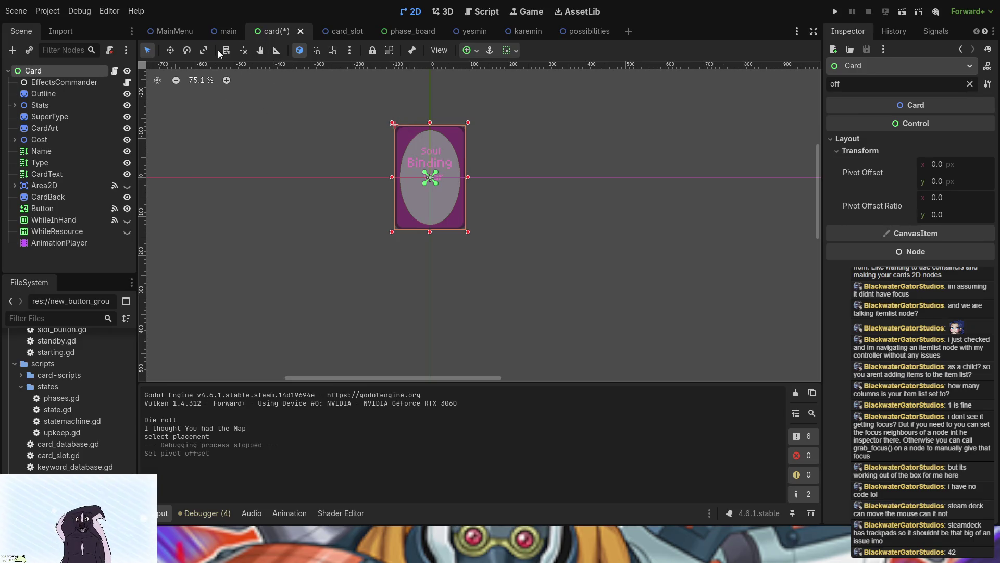
click(243, 50)
scroll(426, 177, up, 10)
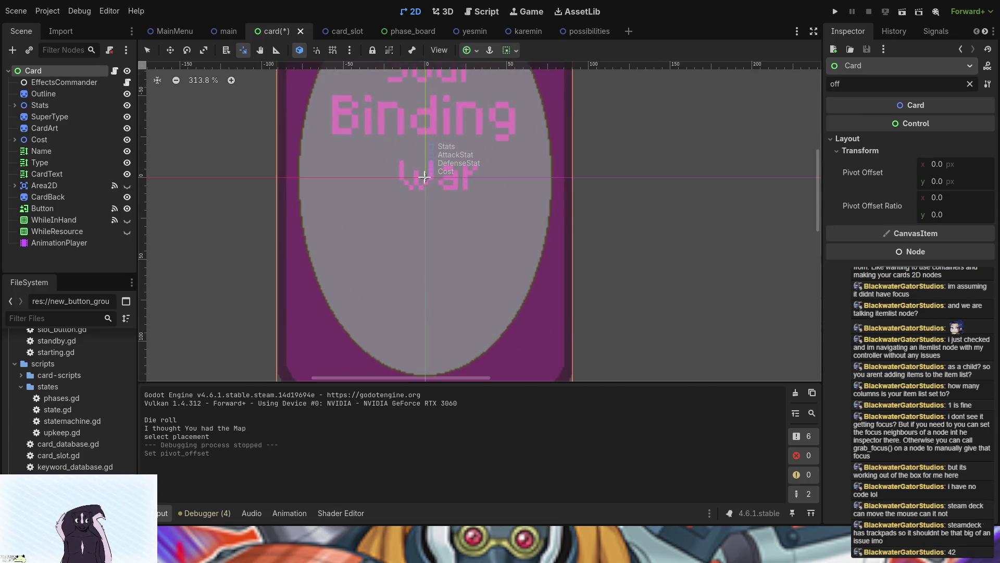
key(v)
scroll(531, 272, down, 5)
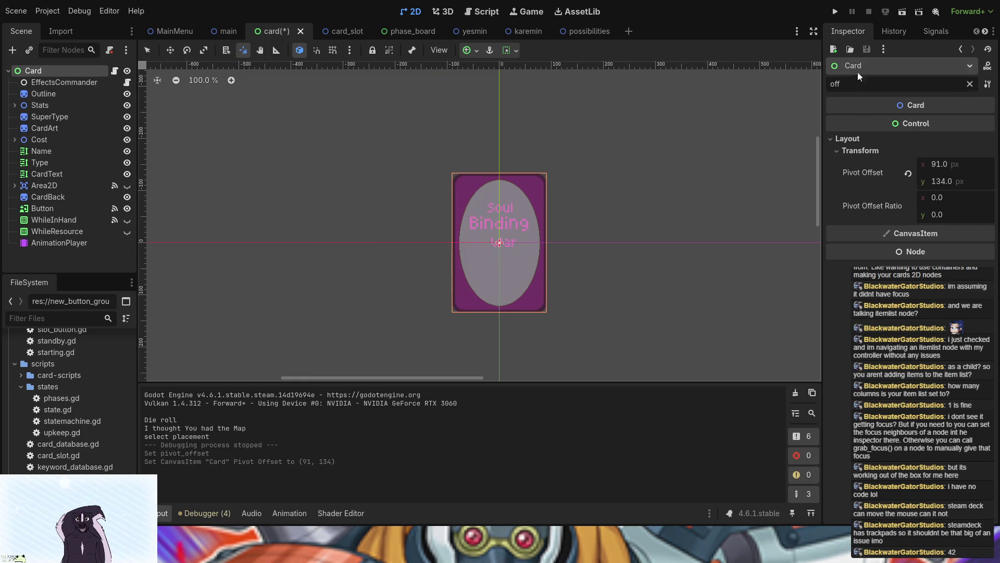
Test-run the game by placing the Karemin card in a top-row slot, then stop it
click(835, 12)
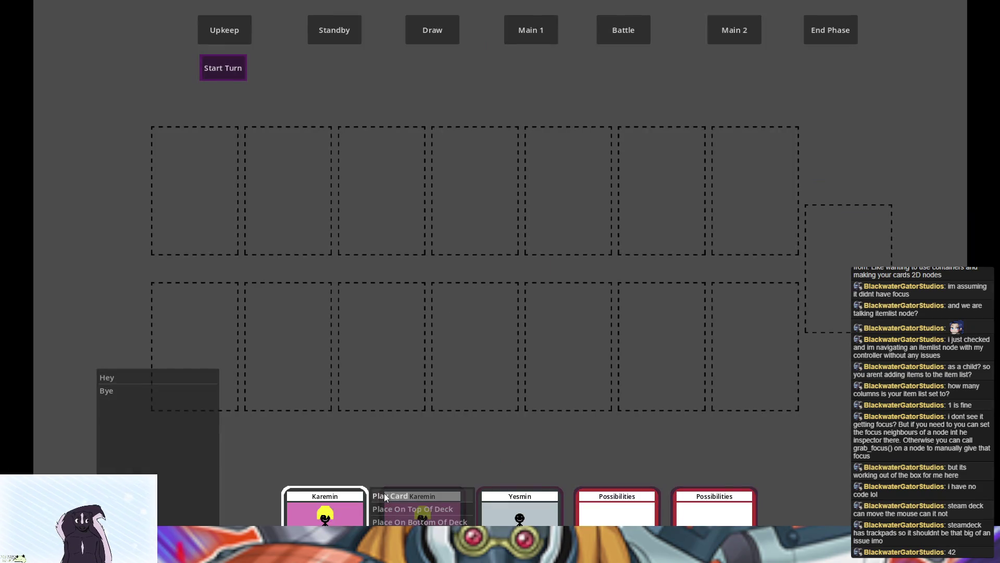
click(302, 176)
click(357, 133)
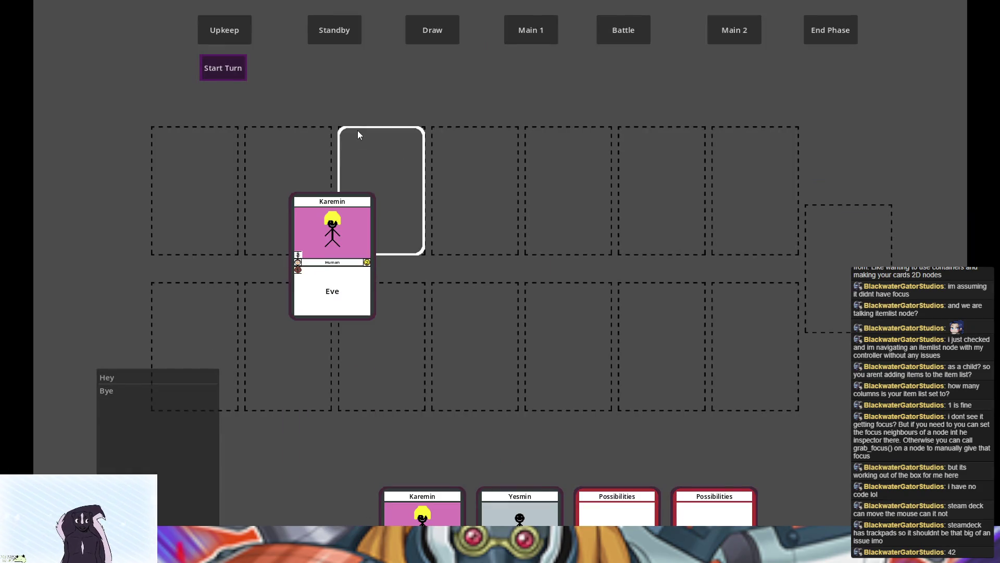
click(955, 9)
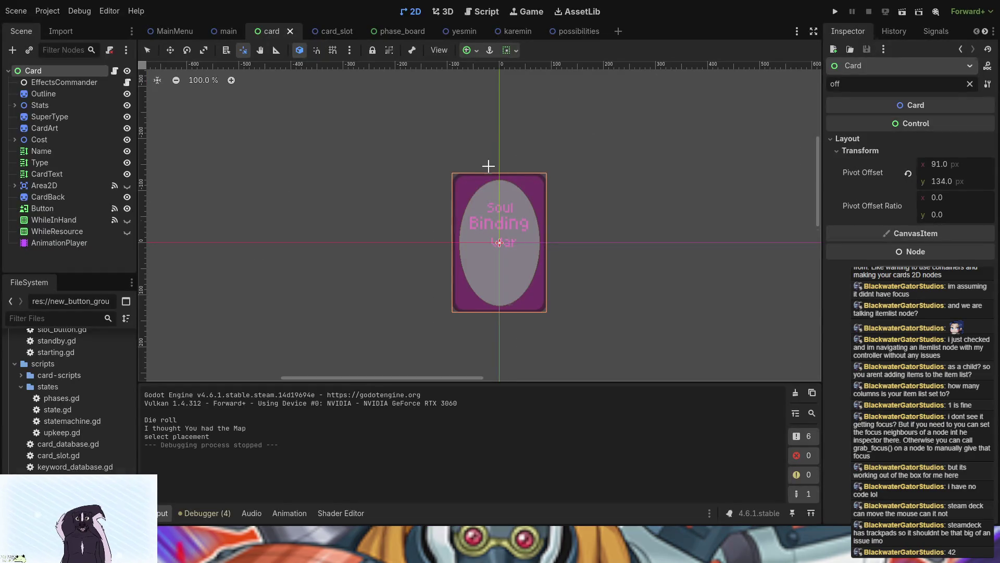
Toggle the card nodes' visibility, leaving Area2D, WhileInHand and WhileResource visible
click(34, 83)
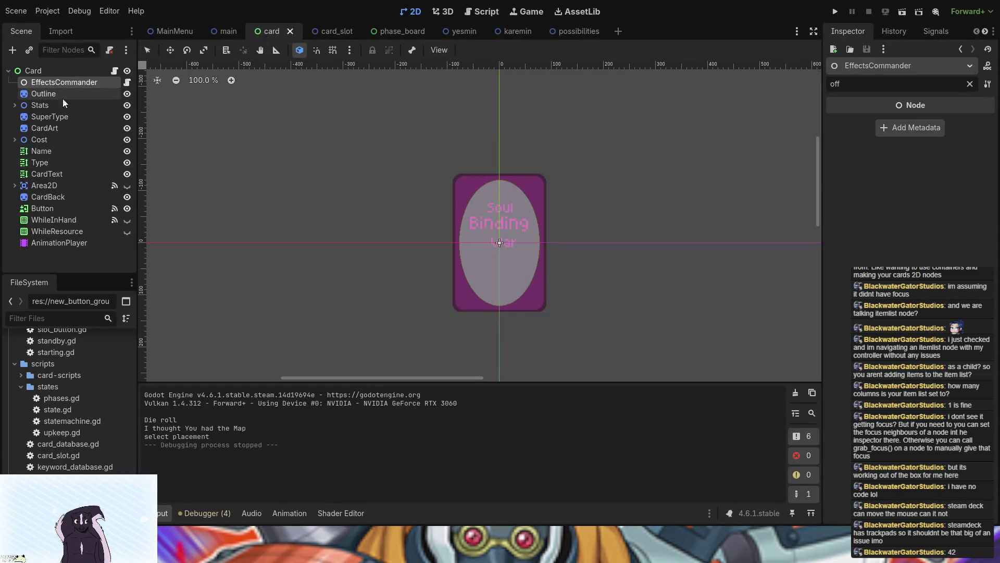
shift+click(74, 242)
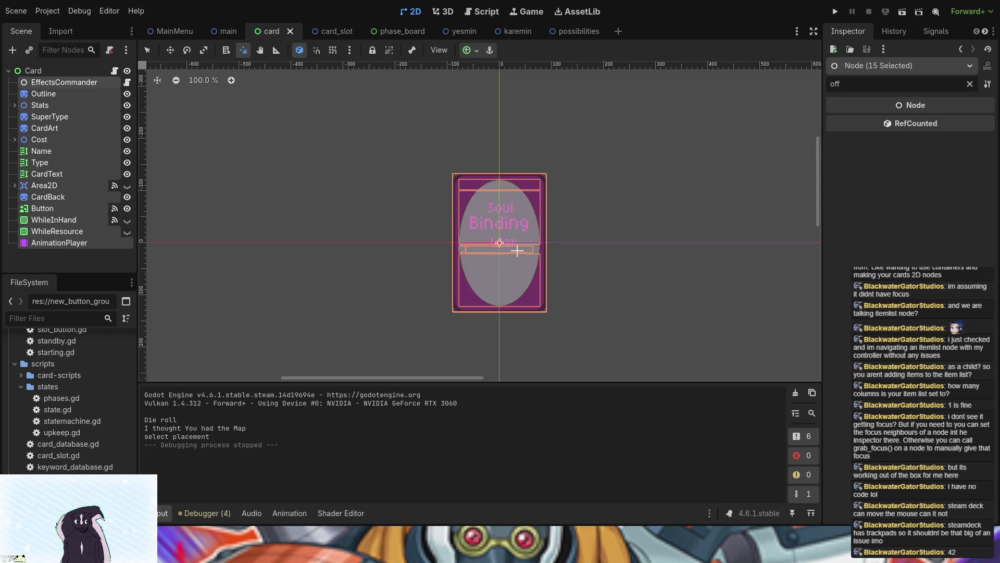
scroll(499, 243, up, 10)
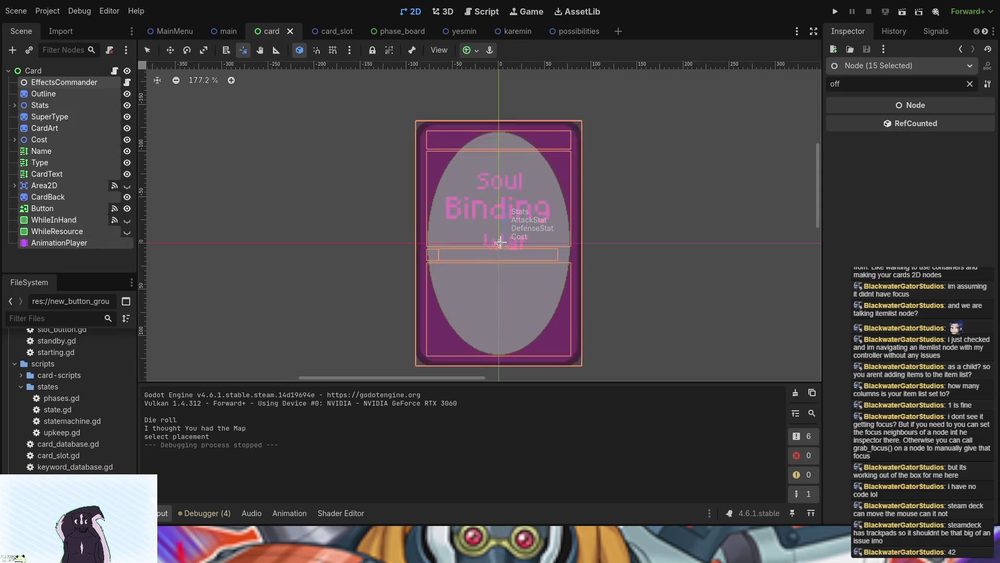
scroll(499, 243, up, 1)
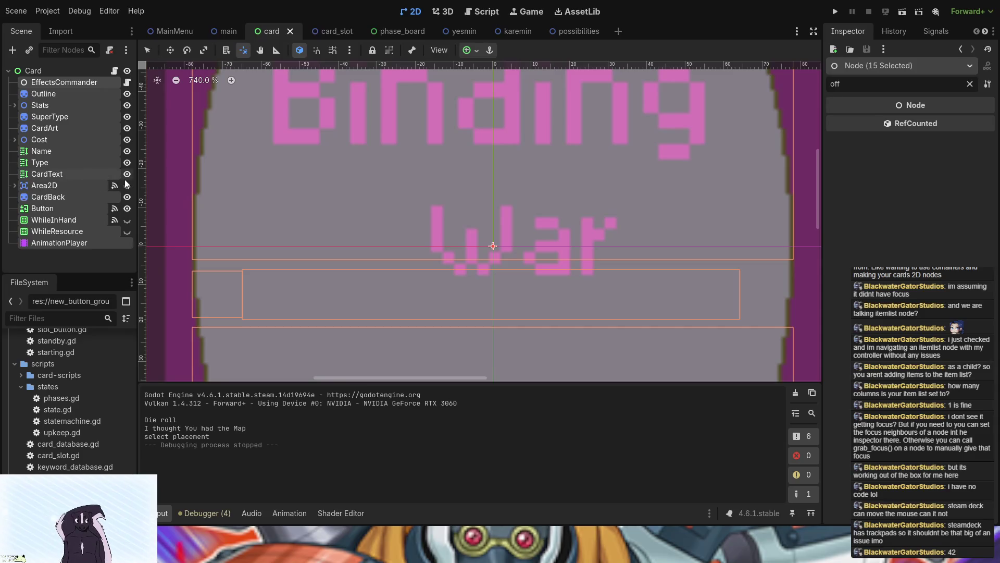
click(128, 185)
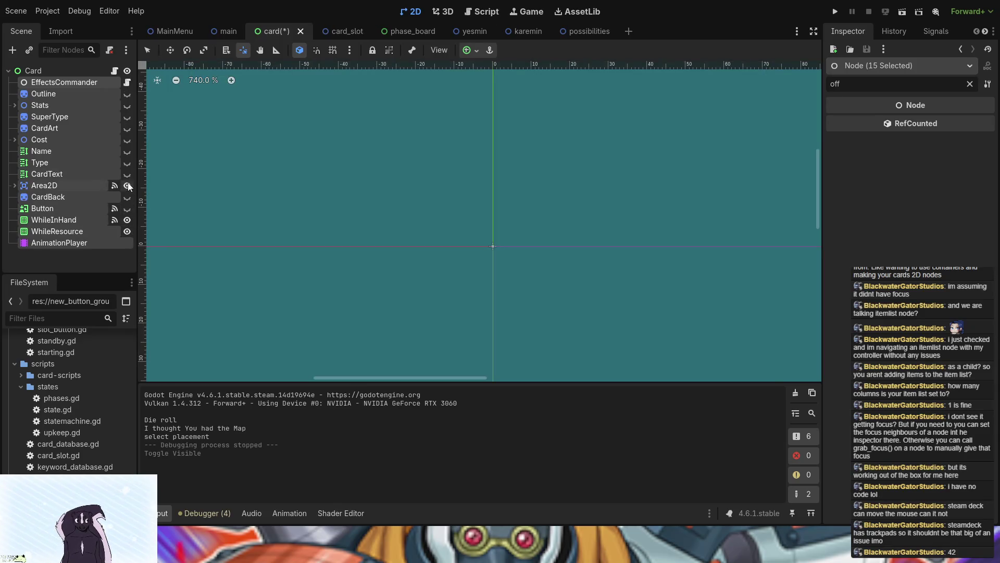
click(127, 186)
click(77, 258)
click(127, 185)
click(127, 220)
click(127, 232)
Reselect EffectsCommander through AnimationPlayer and reset the Outline node's Pivot Offset to 0, 0
click(68, 83)
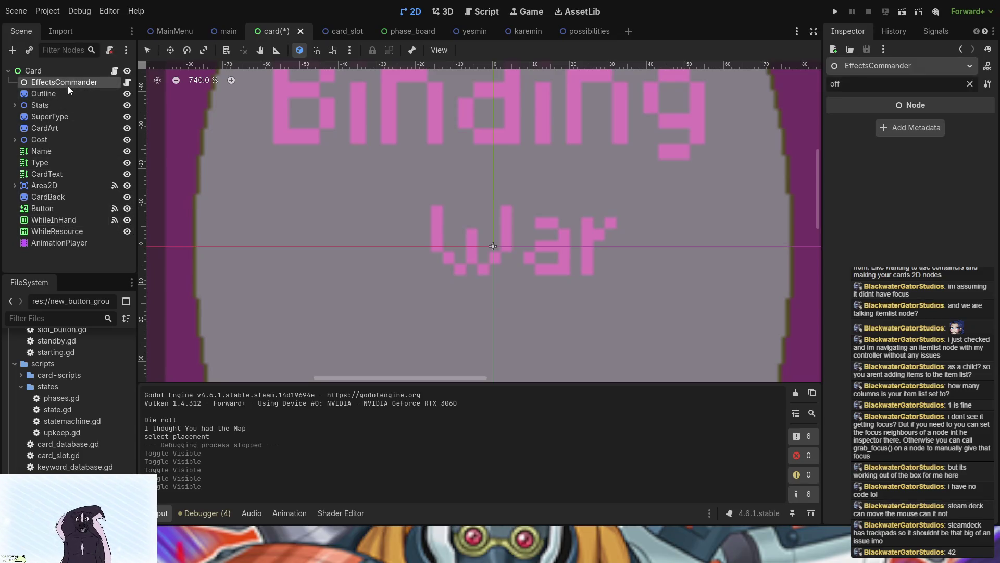
shift+click(55, 245)
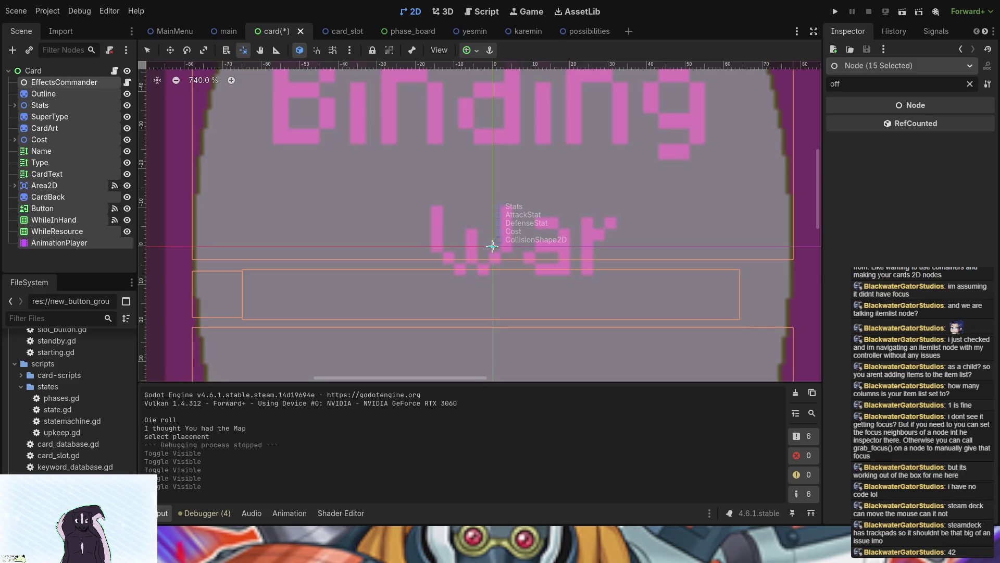
key(v)
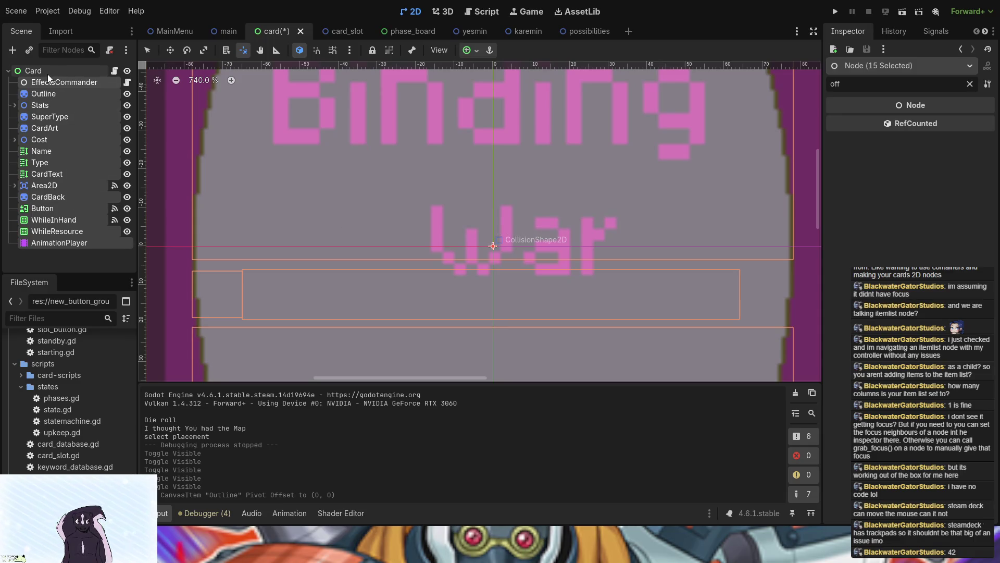
scroll(420, 325, down, 3)
scroll(419, 324, down, 4)
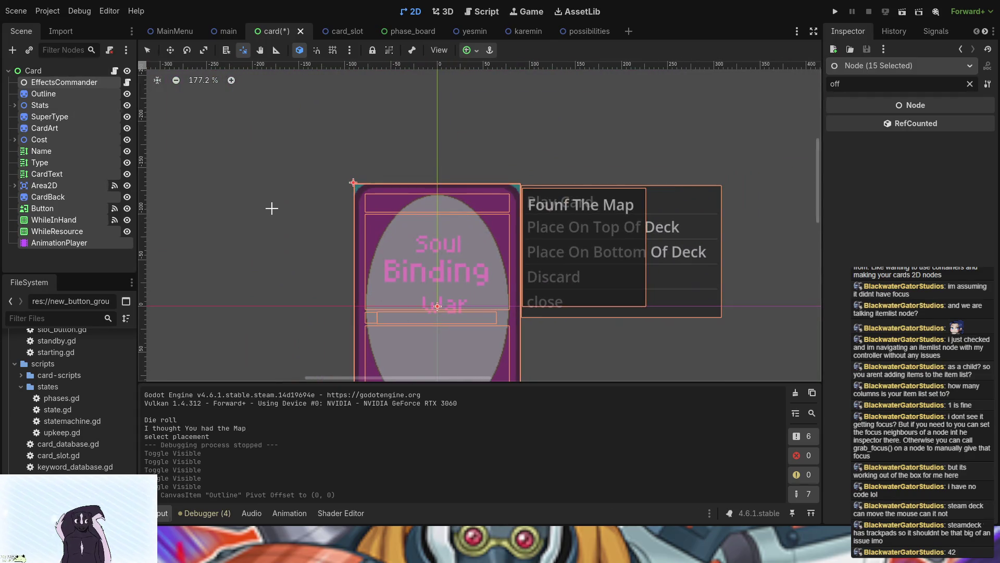
Hide the WhileInHand and WhileResource option lists
click(127, 231)
click(127, 220)
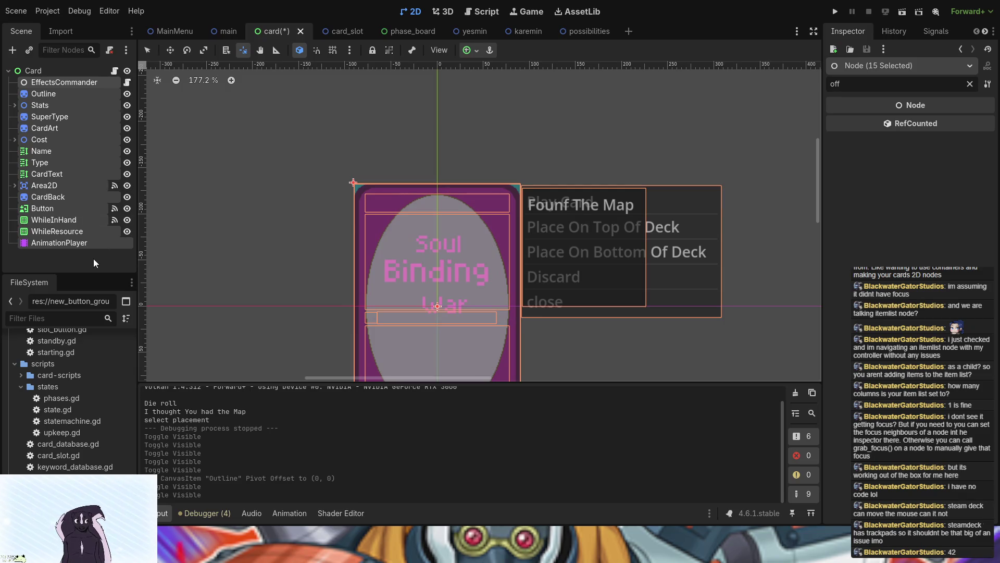
click(93, 258)
click(128, 220)
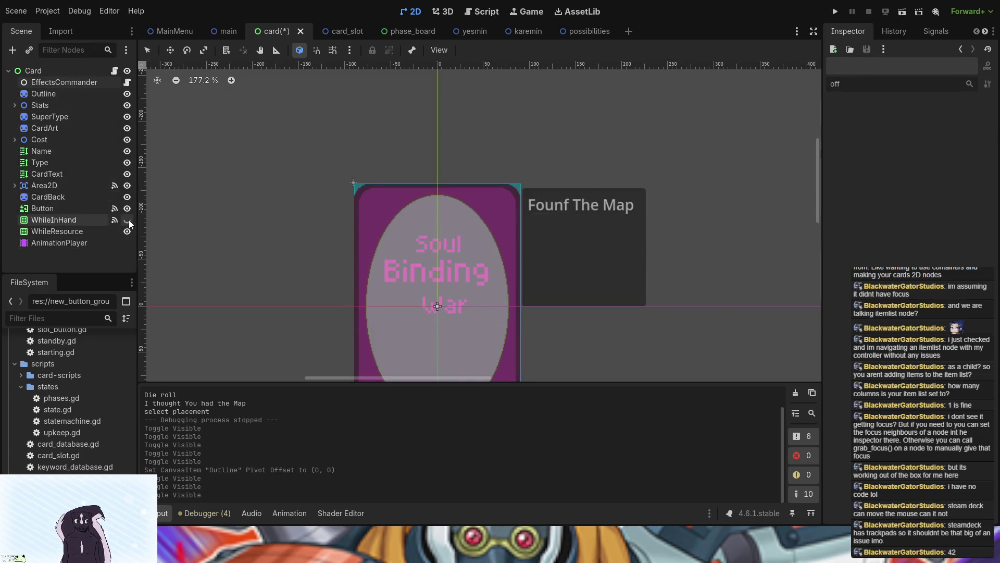
click(127, 231)
scroll(240, 249, down, 4)
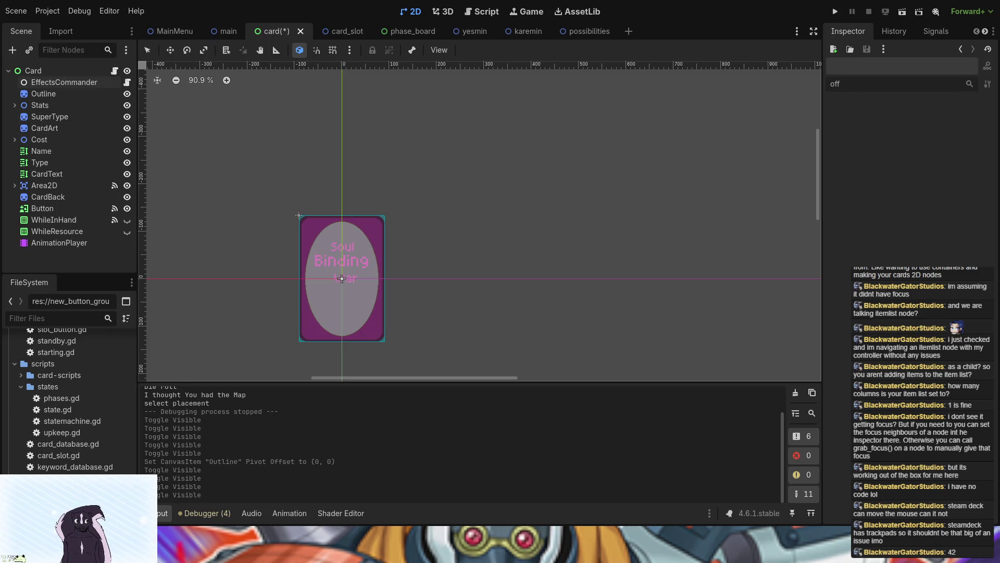
Run the game, place a card in the third top slot, then stop it
click(835, 11)
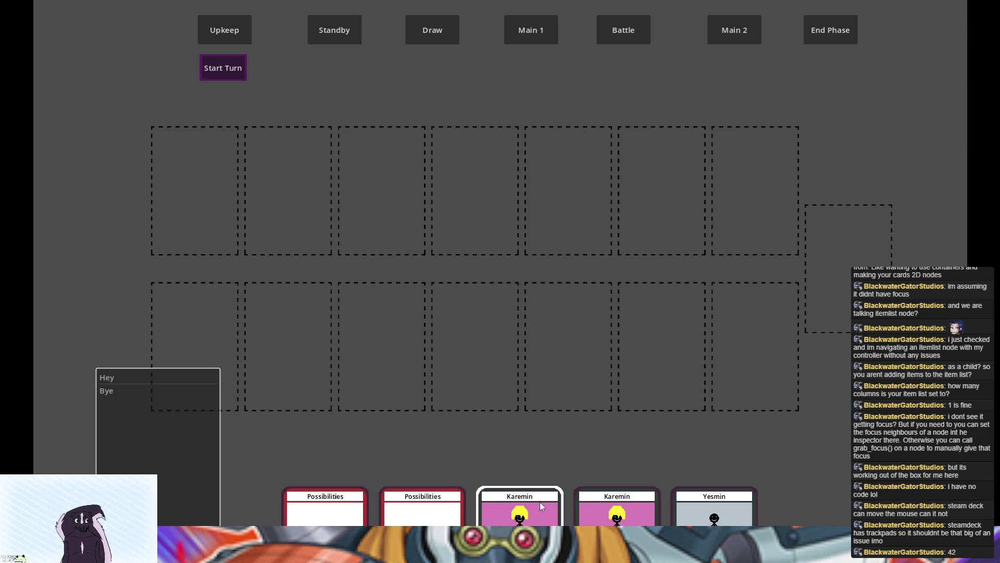
click(375, 224)
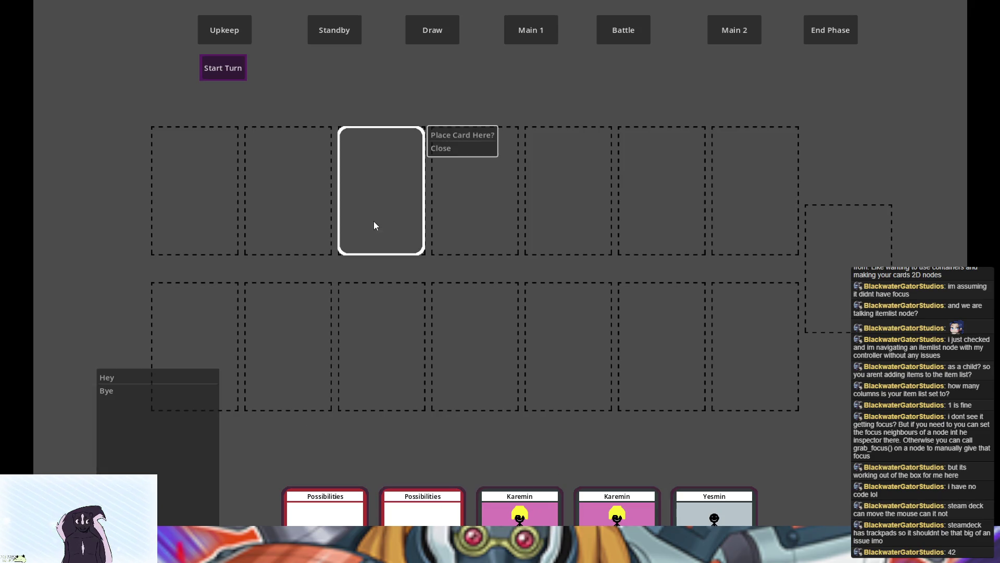
click(442, 135)
key(F8)
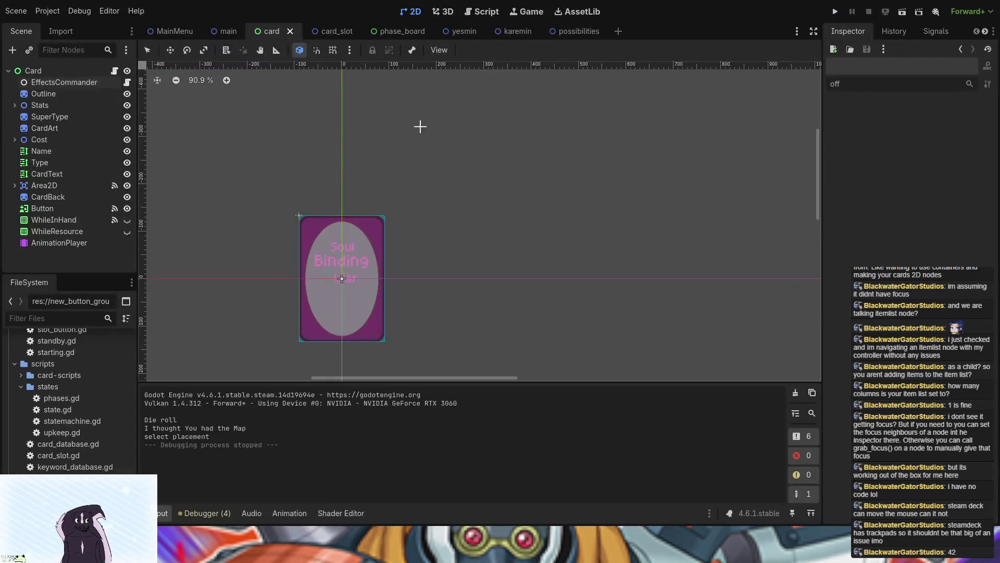
Make the card_slot scene's CardSlot root a CenterContainer and open card_slot.gd, selecting its extends type
click(328, 31)
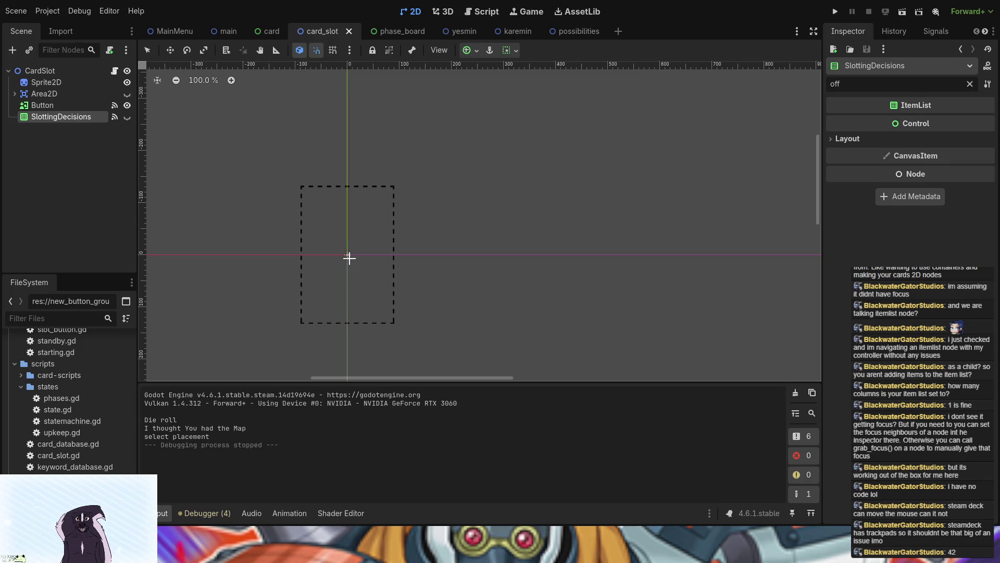
click(58, 71)
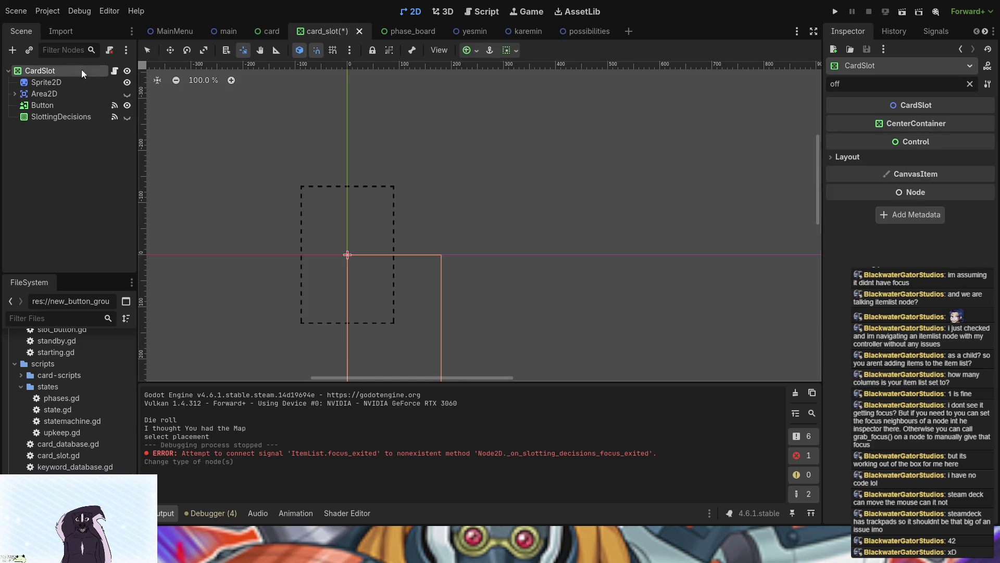
click(114, 71)
drag(404, 81, 352, 71)
Change card_slot.gd's base class to CenterContainer
text(Ce)
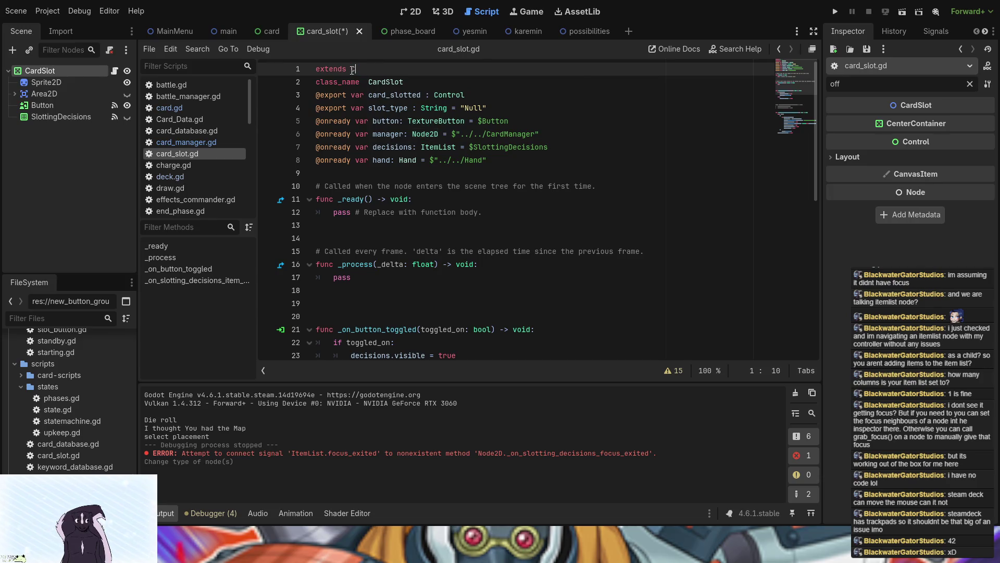
key(Return)
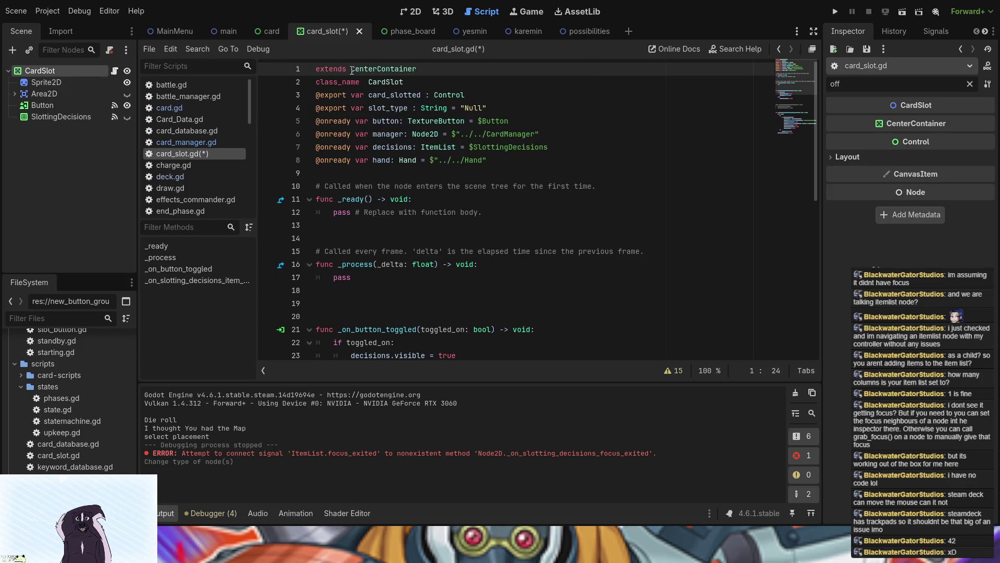
click(264, 31)
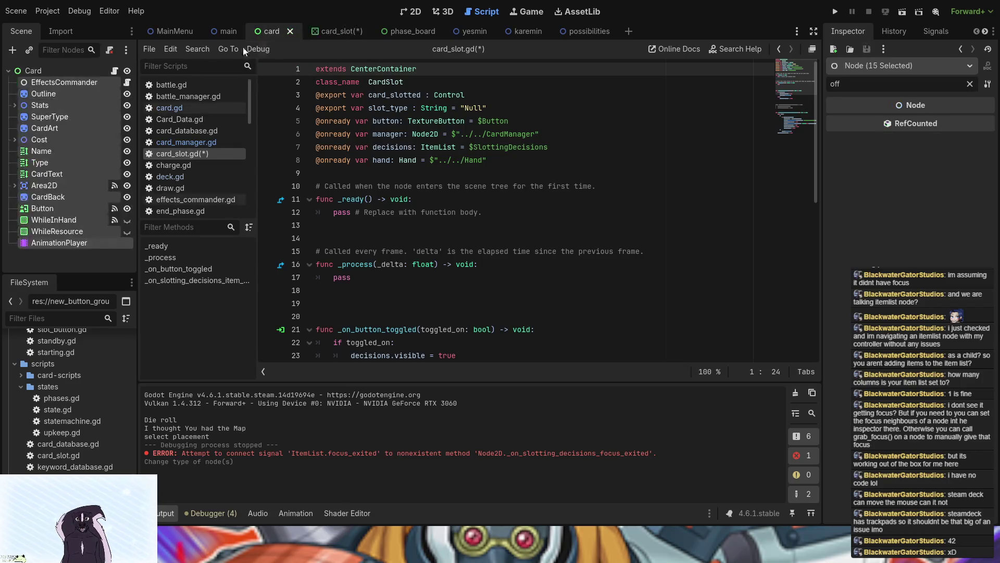
click(95, 83)
click(111, 71)
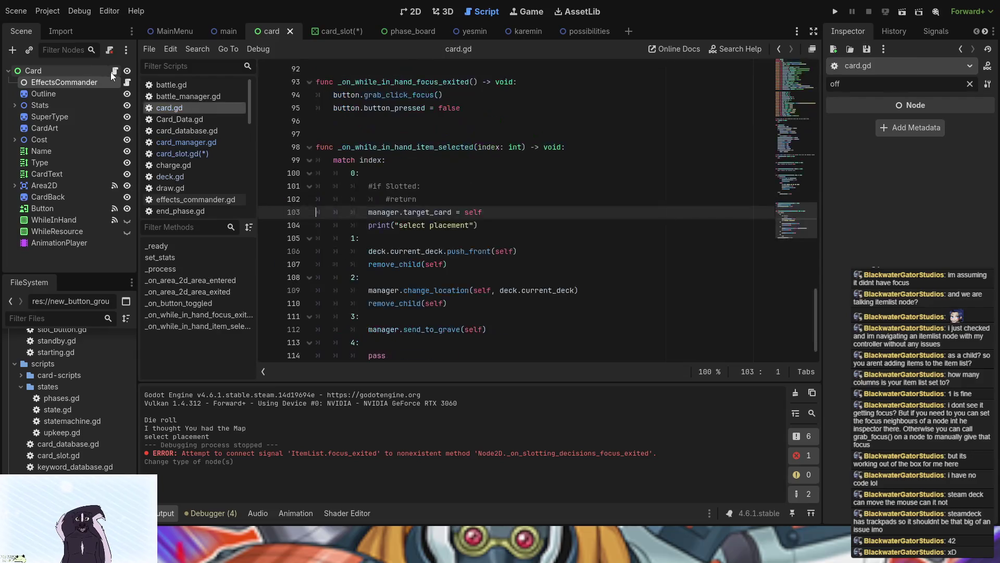
Retype card.gd's Slotted export as CenterContainer and save both scripts
scroll(411, 172, up, 10)
scroll(410, 172, up, 13)
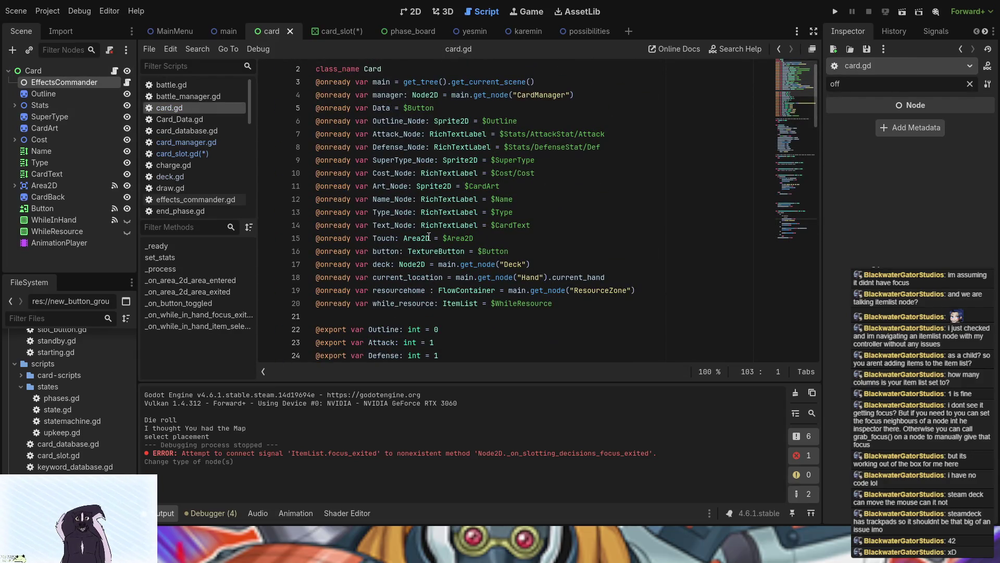
scroll(428, 237, down, 6)
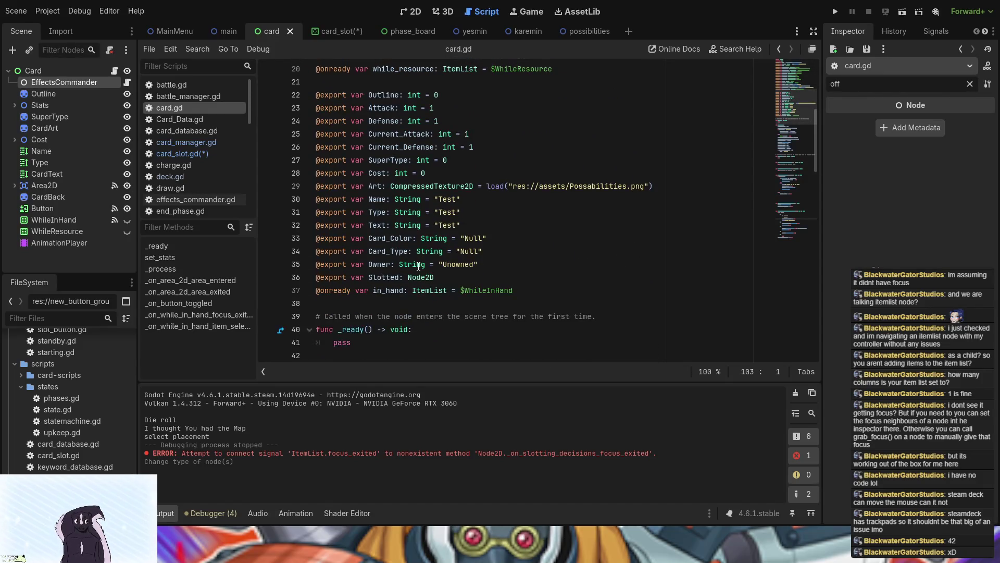
drag(432, 277, 409, 276)
text(Center)
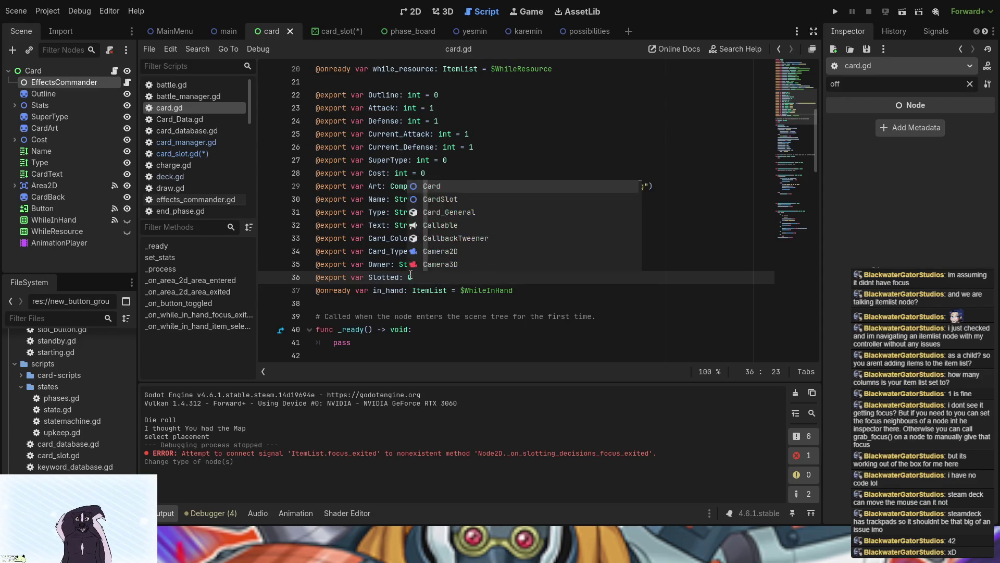
key(Return)
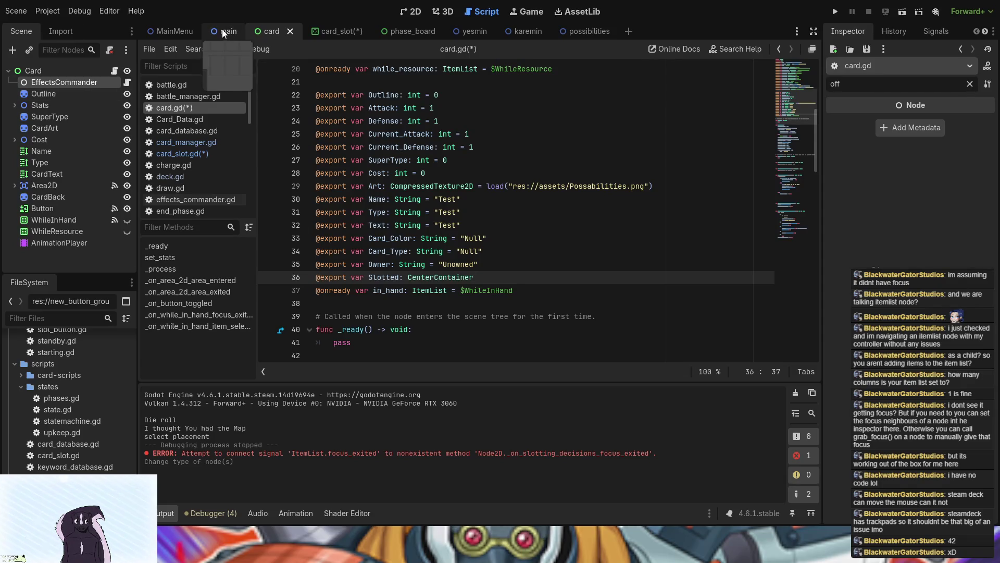
key(ctrl+s)
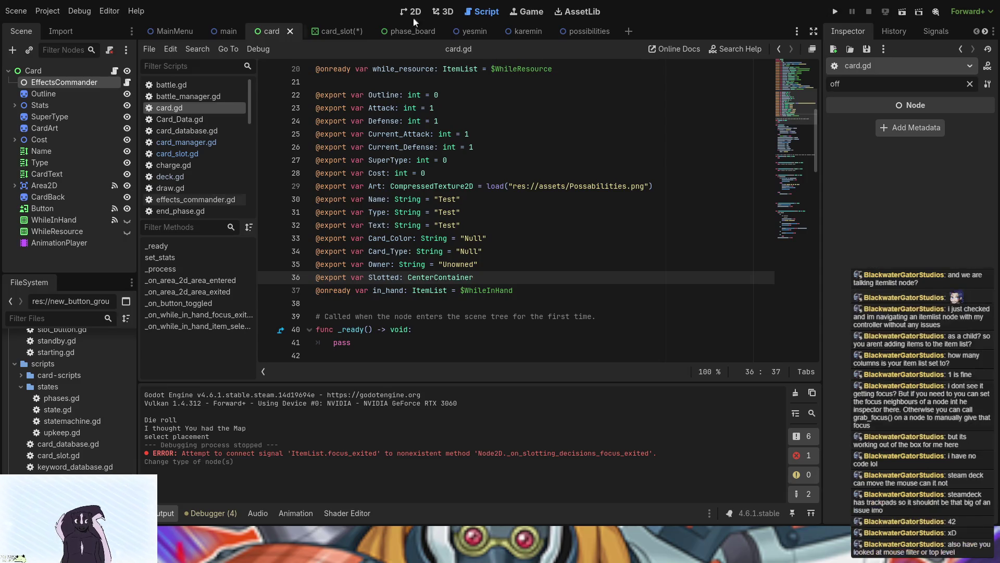
Return to the card scene, select the Card root with the filter cleared, and show its 2D canvas
click(224, 35)
scroll(86, 113, up, 1)
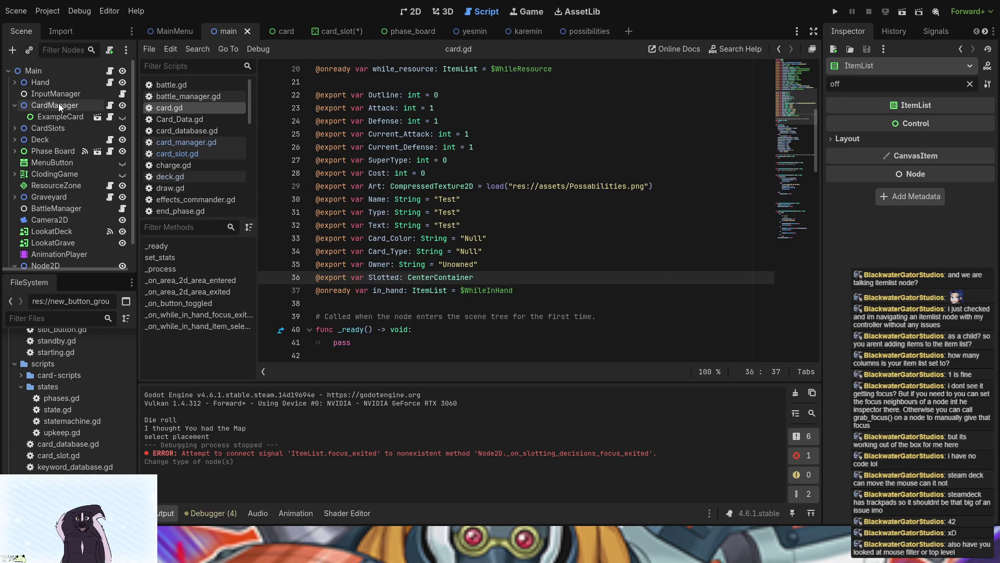
scroll(59, 103, down, 1)
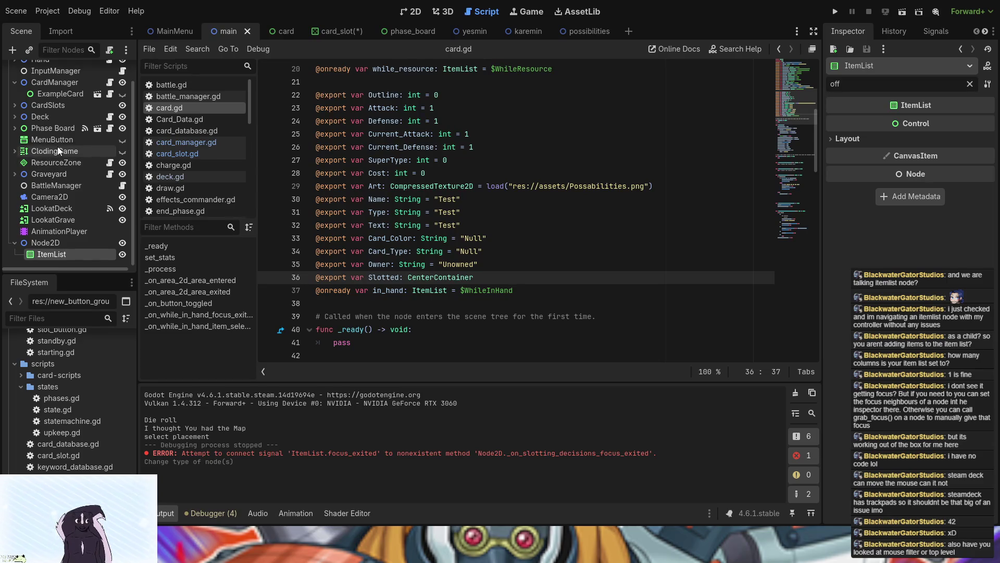
scroll(55, 118, up, 1)
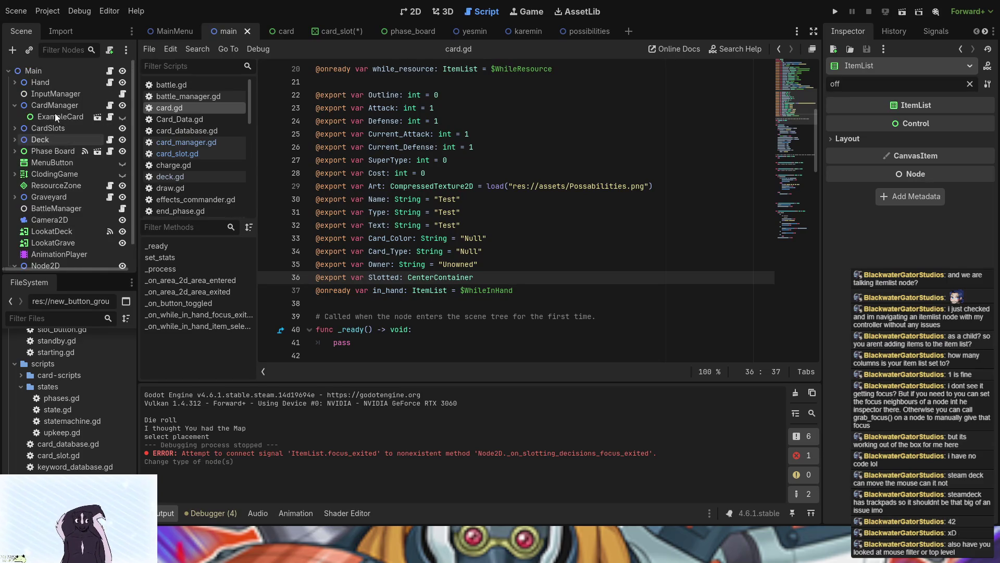
click(281, 31)
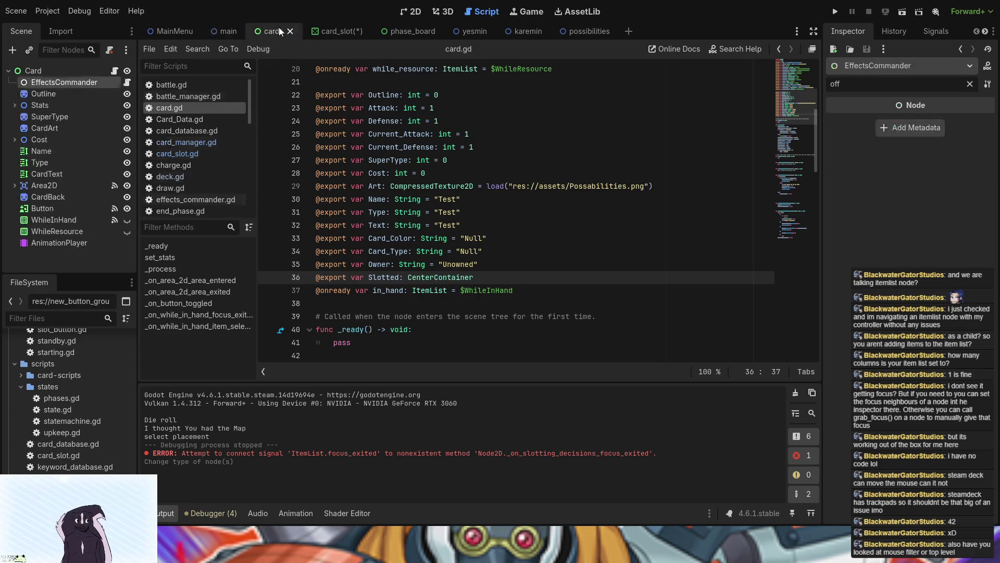
click(969, 84)
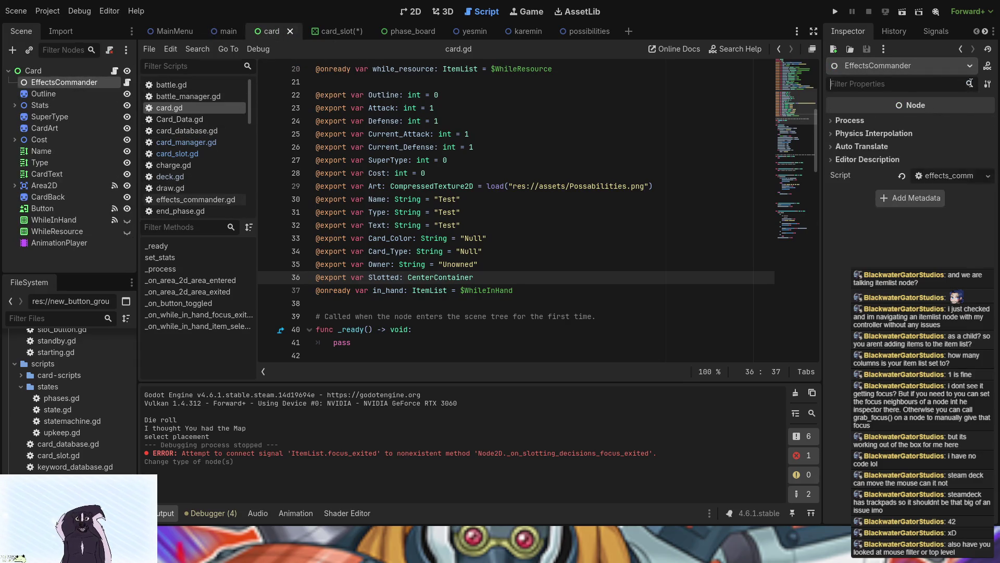
click(80, 70)
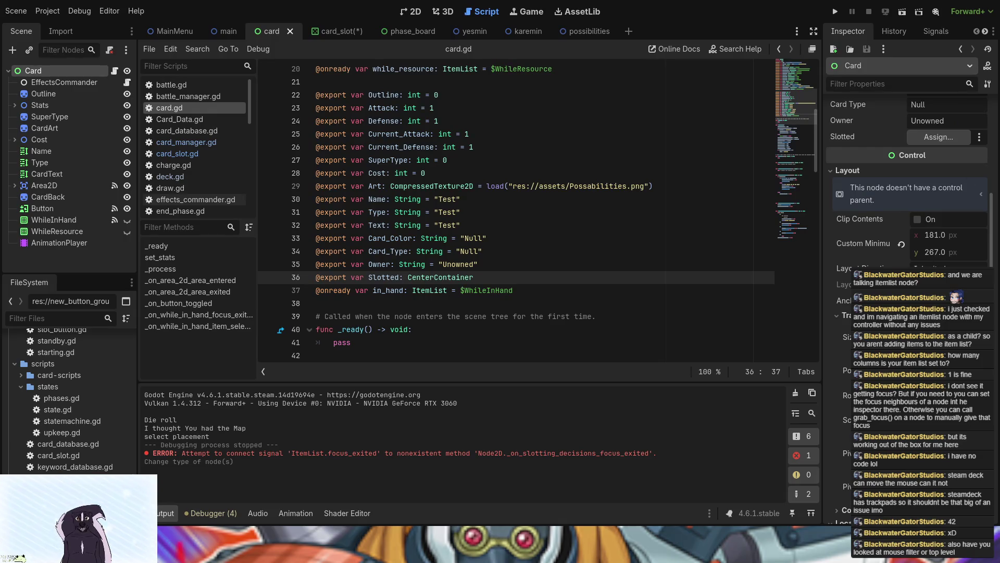
scroll(909, 183, down, 15)
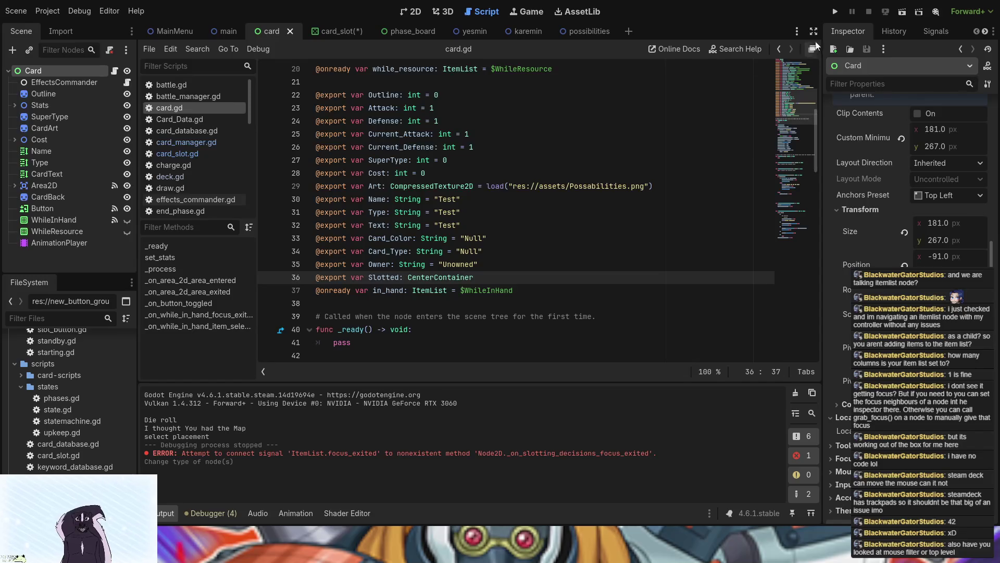
click(412, 11)
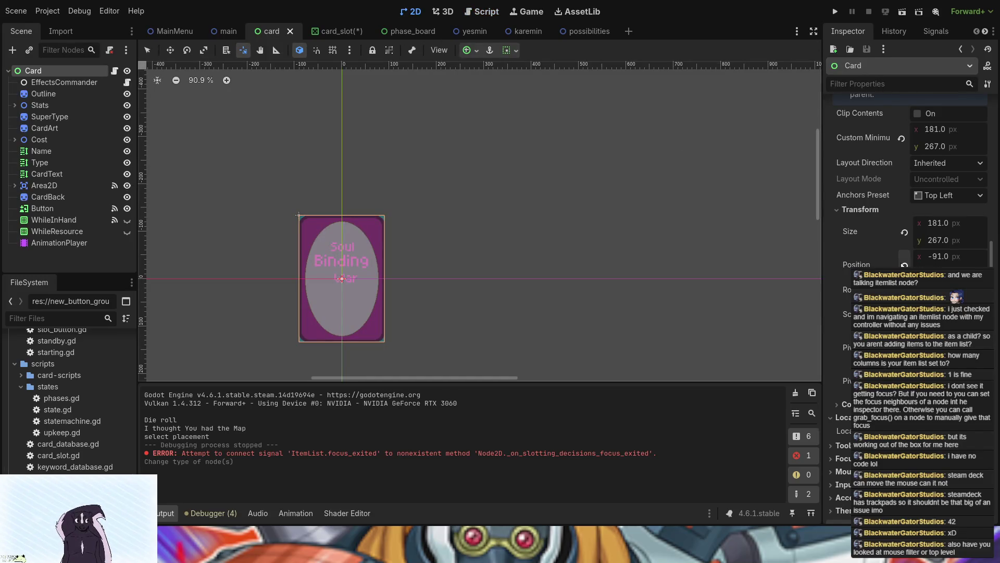
Reset the Card's x position to 0 and reposition its pivot on the canvas
click(904, 264)
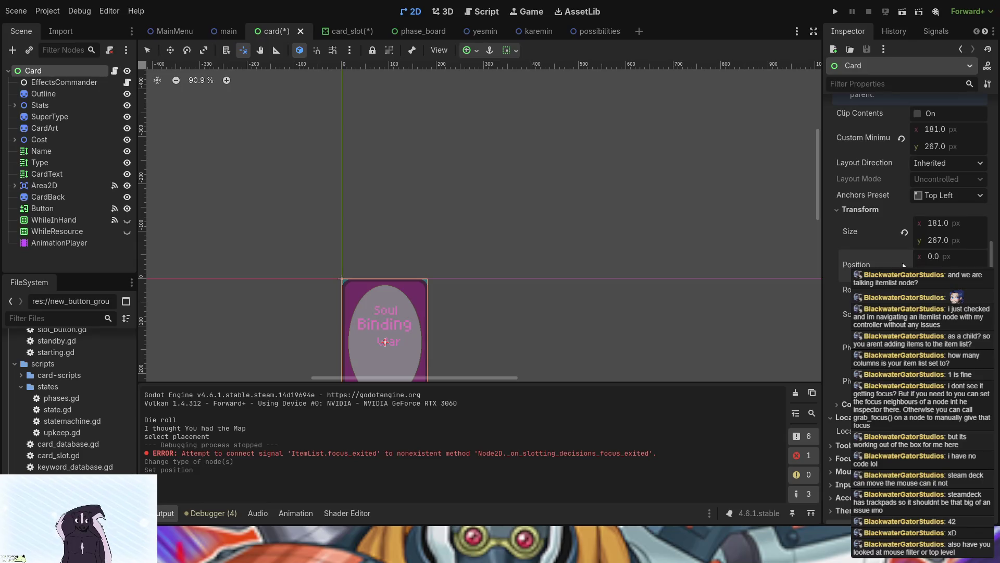
click(500, 201)
scroll(500, 203, down, 2)
scroll(521, 247, down, 1)
drag(525, 266, 501, 207)
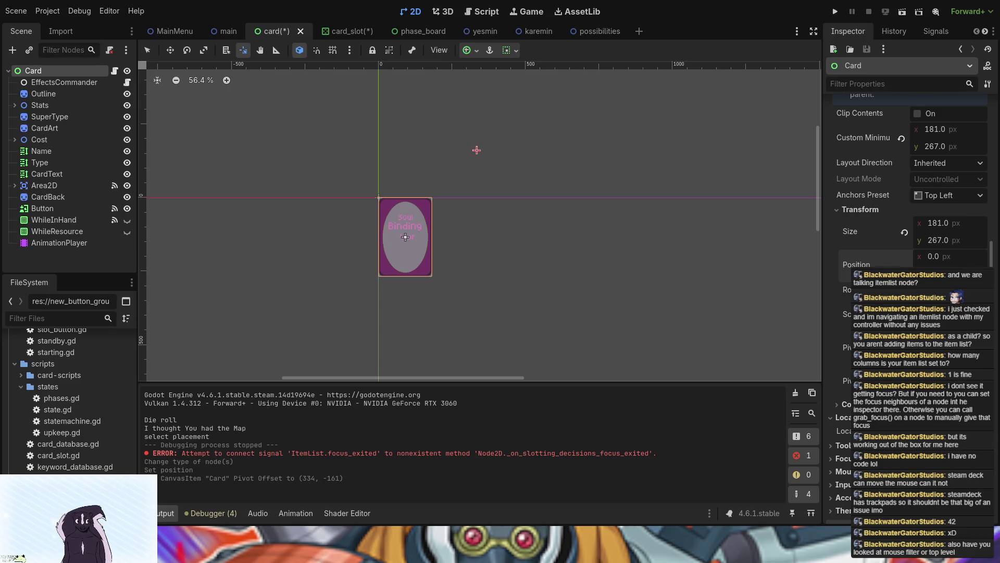
click(670, 174)
Undo and redo the recent pivot, size and move edits, ending with the Card at -91, -134
key(ctrl+z)
key(ctrl+z)
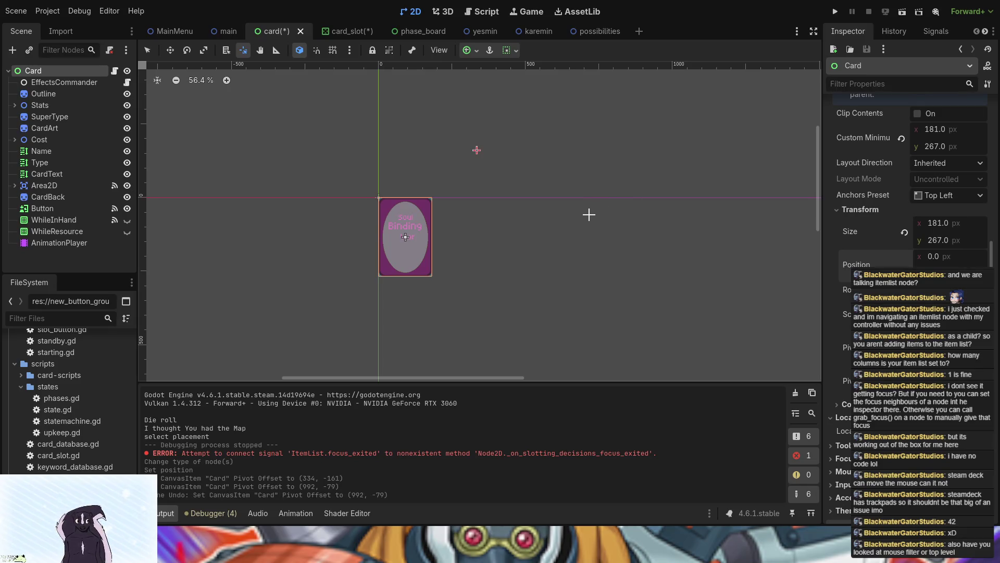
key(ctrl+z)
key(ctrl+z)
key(ctrl+z)
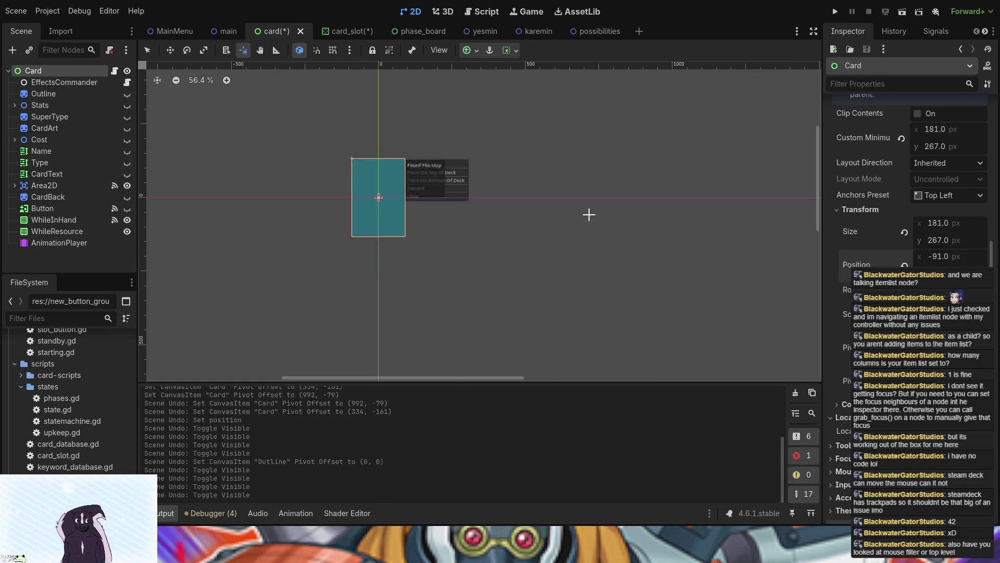
key(ctrl+z)
key(ctrl+z)
key(ctrl+z)
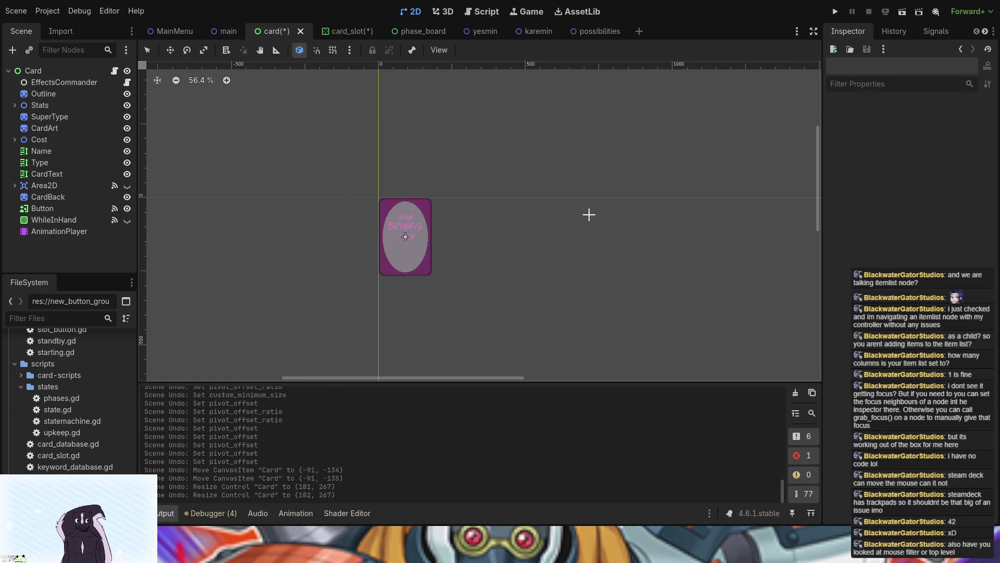
key(ctrl+z)
key(ctrl+z)
key(ctrl+shift+z)
key(ctrl+shift+z)
key(ctrl+shift+z)
key(ctrl+shift+z)
key(ctrl+shift+z)
key(ctrl+shift+z)
key(ctrl+shift+z)
key(ctrl+shift+z)
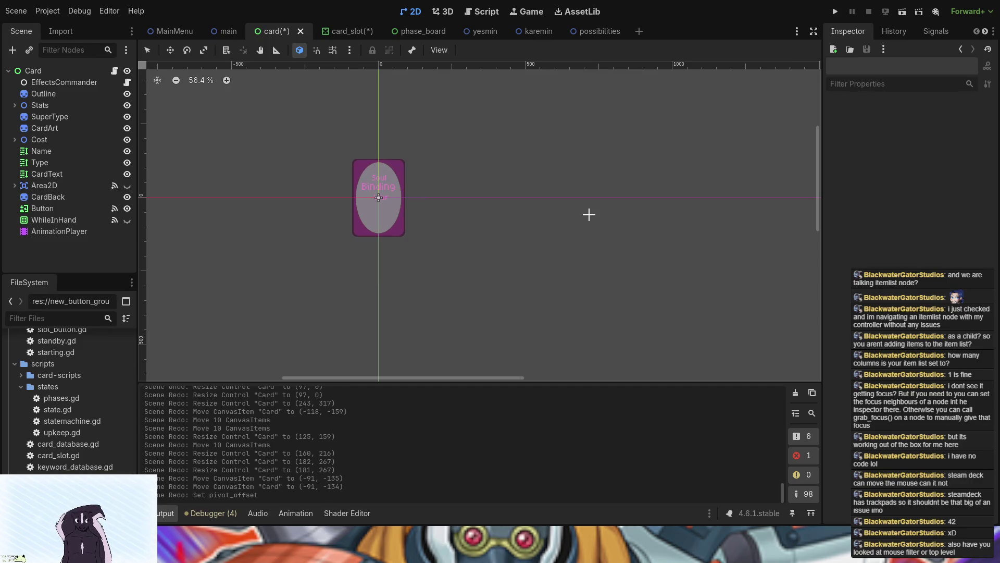
key(ctrl+shift+z)
key(ctrl+shift+z)
key(ctrl+shift+z)
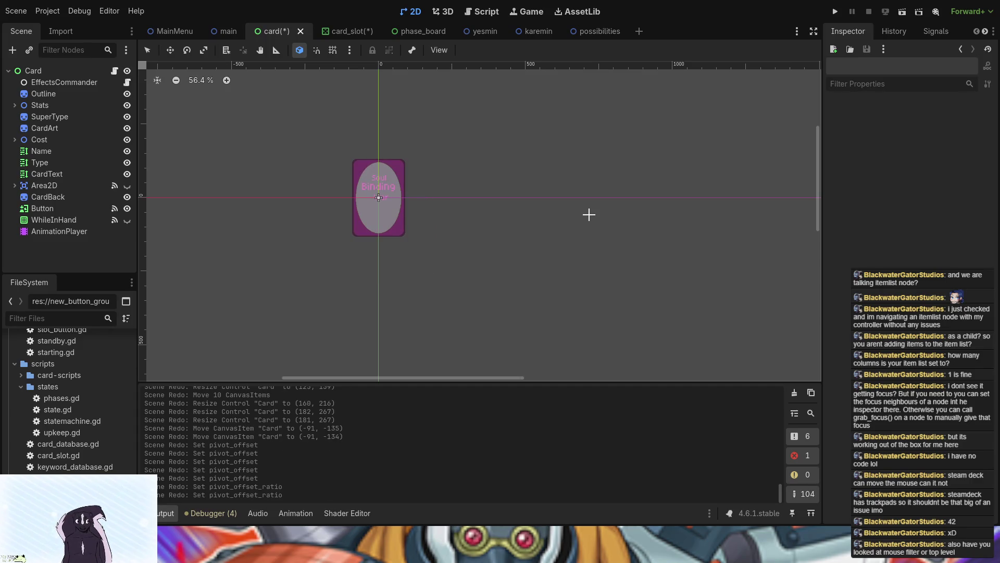
key(ctrl+shift+z)
key(ctrl+shift+z)
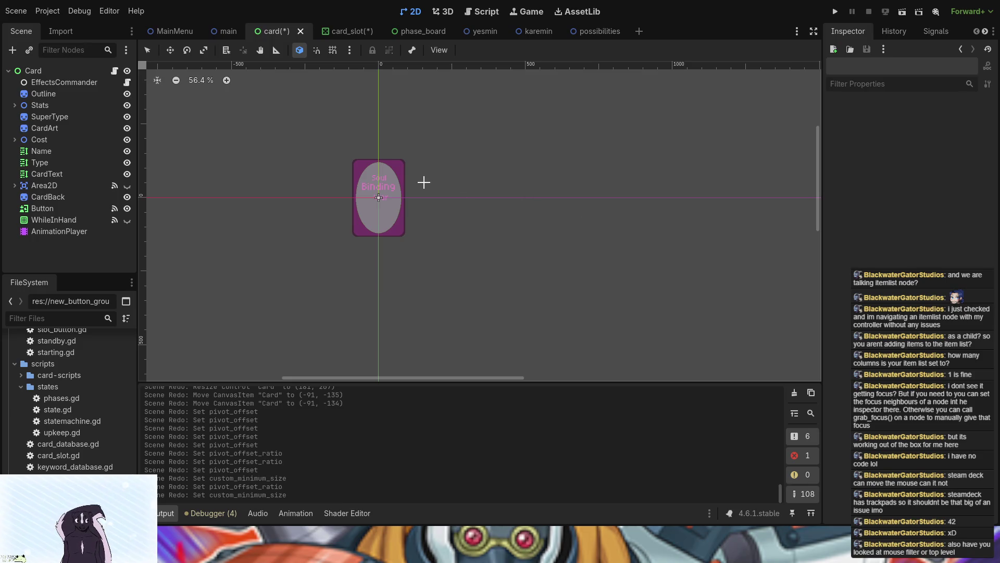
key(ctrl+z)
key(ctrl+z)
key(ctrl+z)
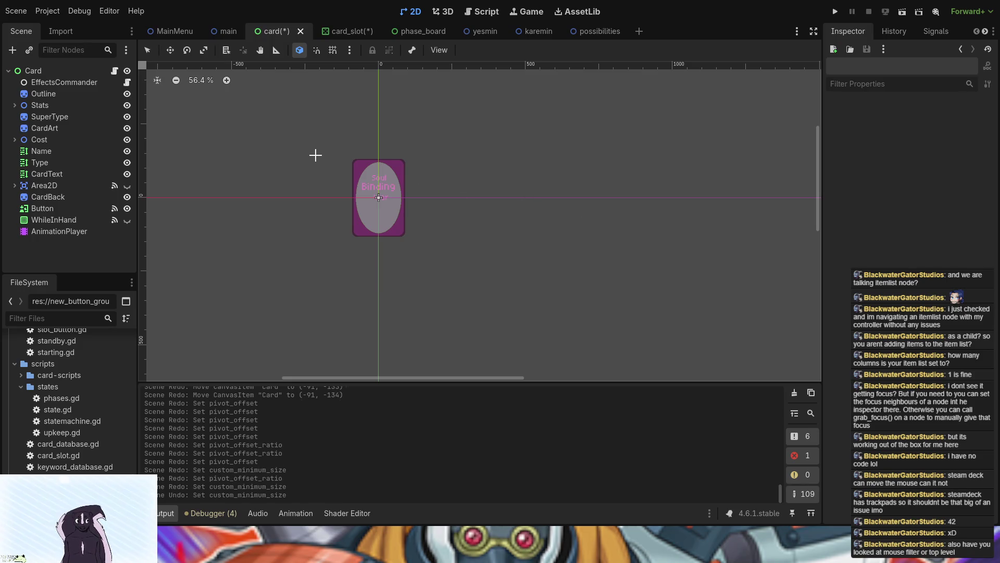
key(ctrl+z)
key(ctrl+z)
key(ctrl+z)
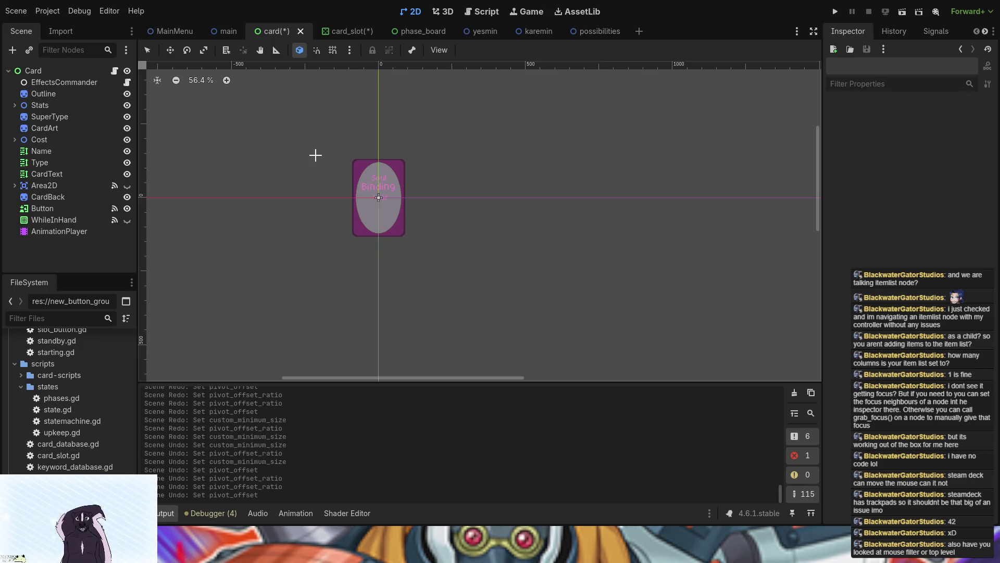
key(ctrl+z)
key(ctrl+z)
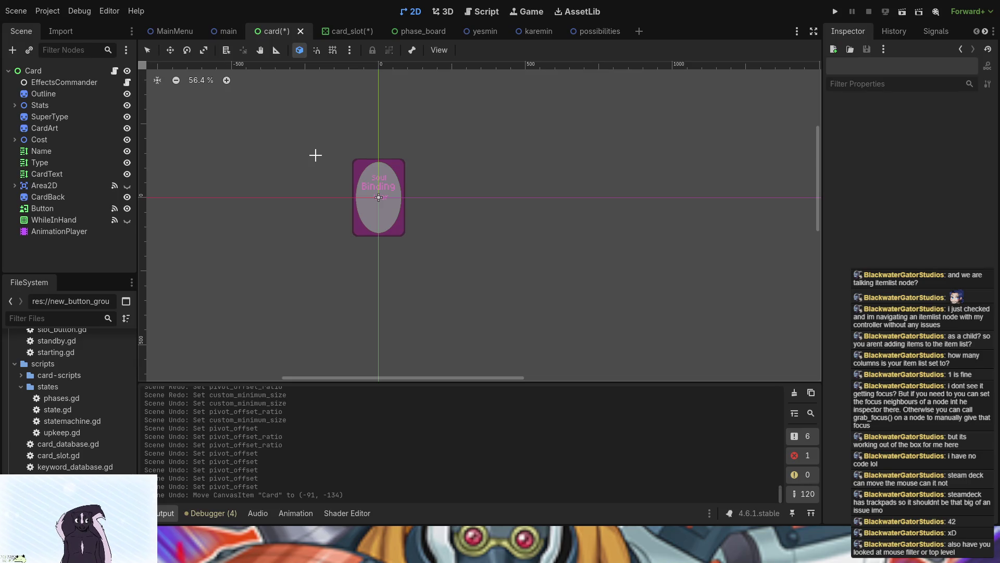
key(ctrl+shift+z)
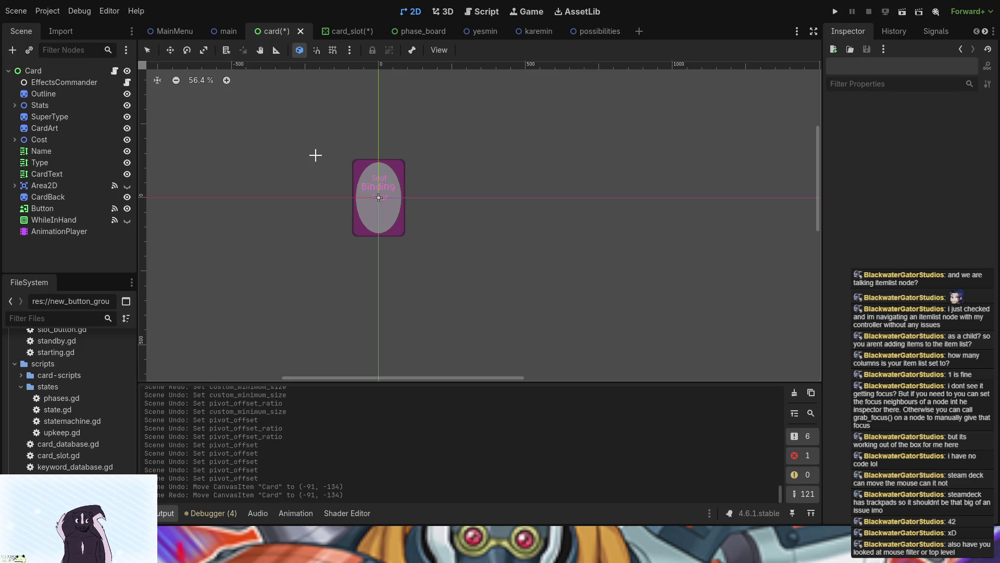
Reset the Card root's Position to 0, 0 and run the project
scroll(469, 210, up, 2)
click(57, 76)
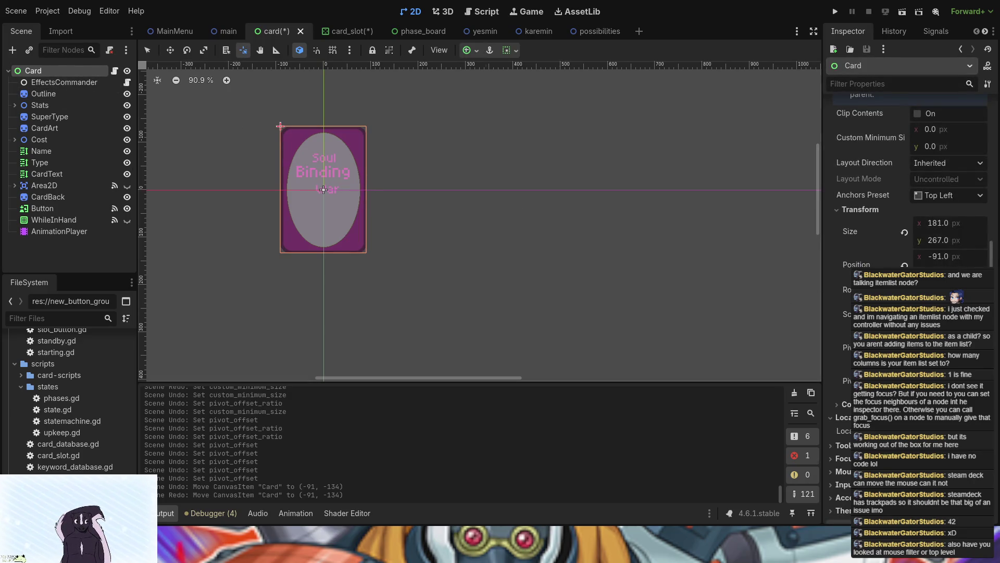
click(904, 264)
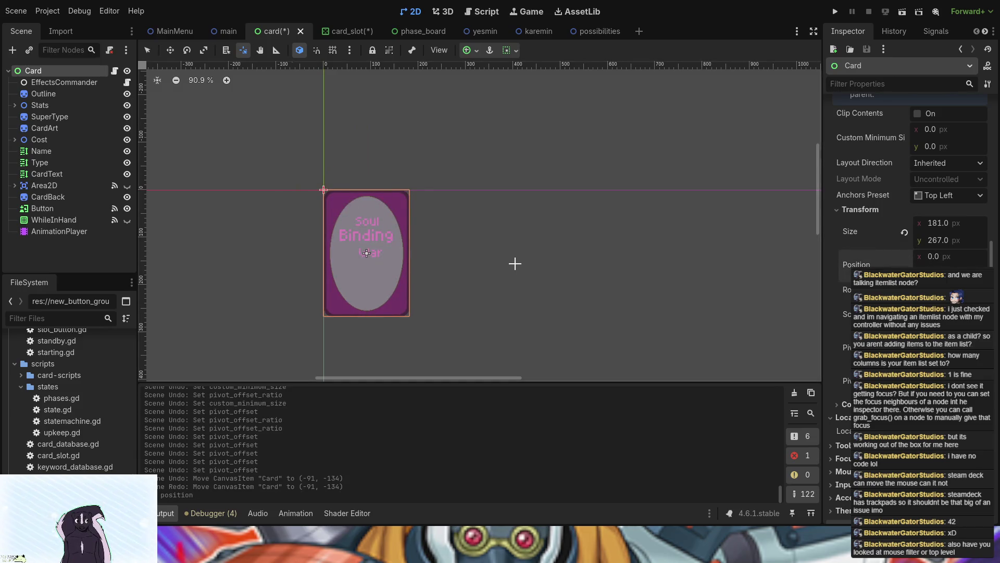
click(835, 12)
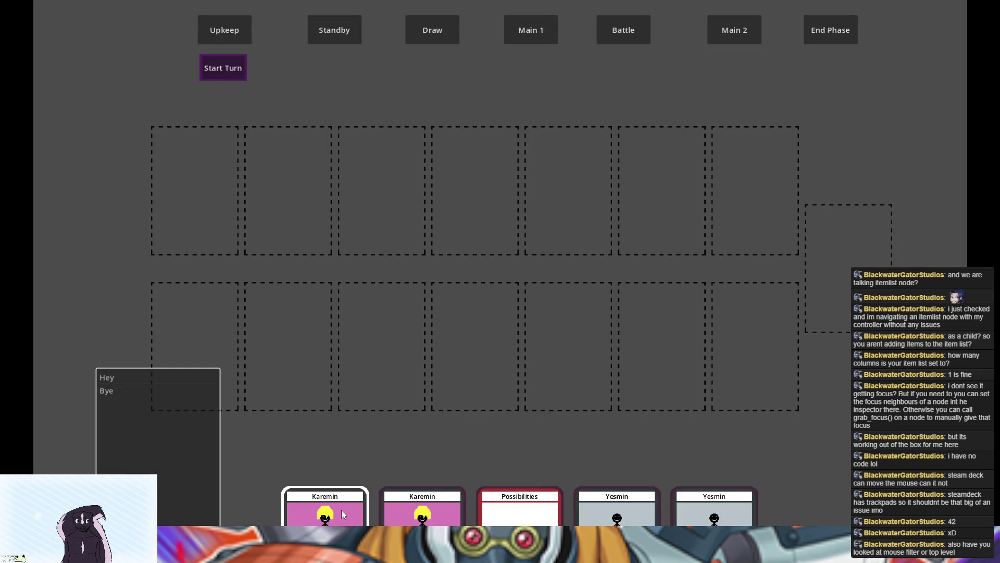
Open the first hand card's Play Card action list in the game, then stop it
click(342, 509)
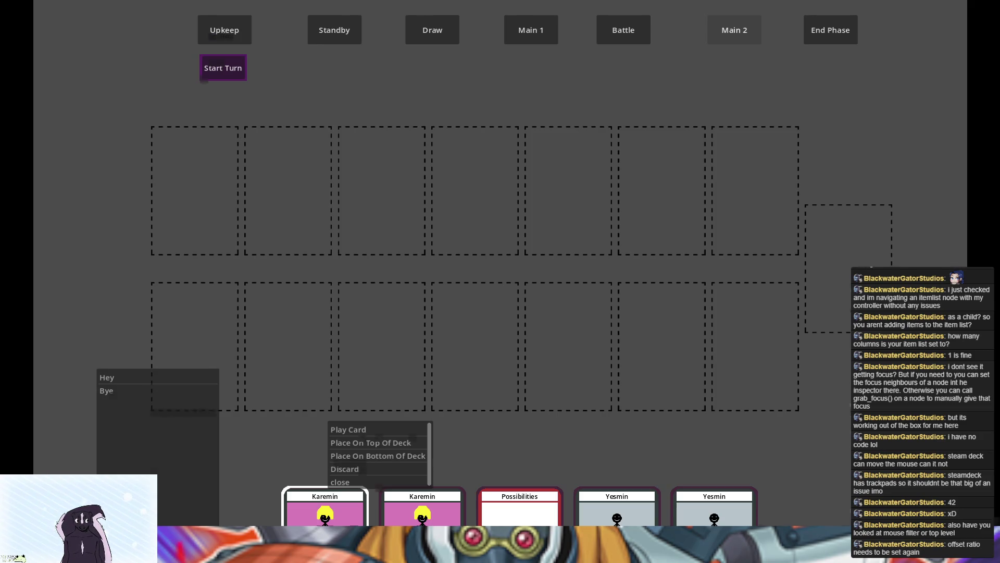
key(F8)
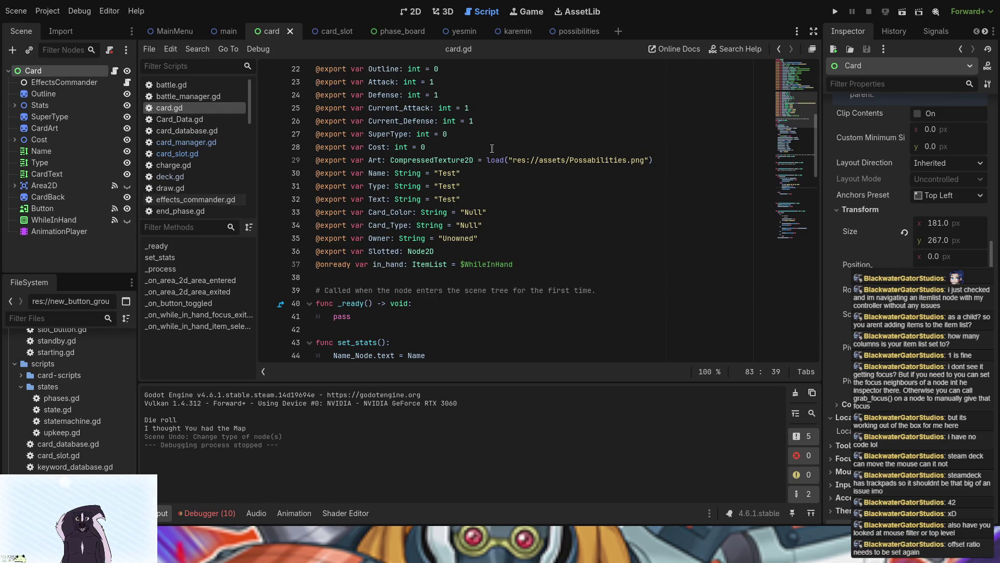
Bring up the card_slot scene in the 2D viewport
click(327, 33)
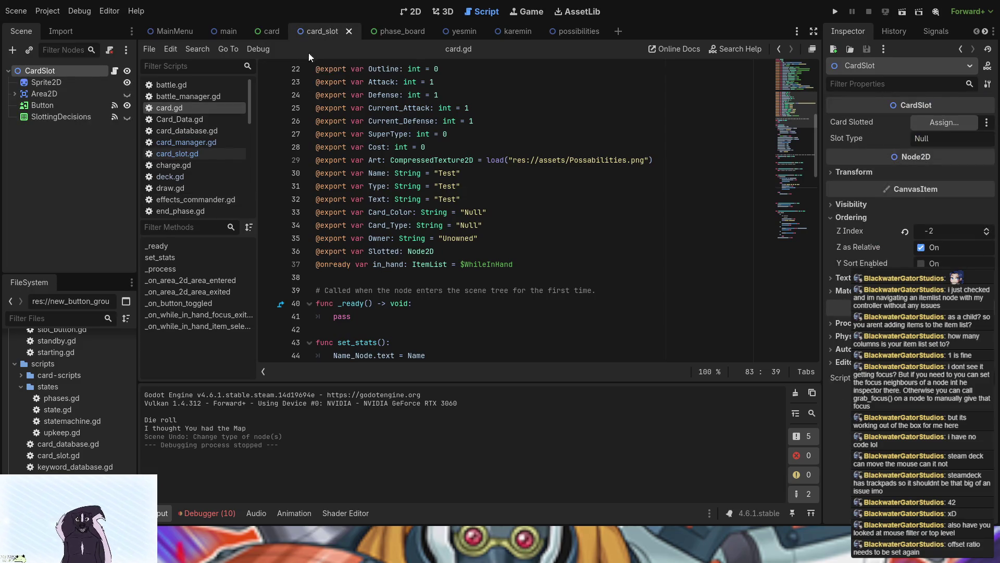
click(411, 11)
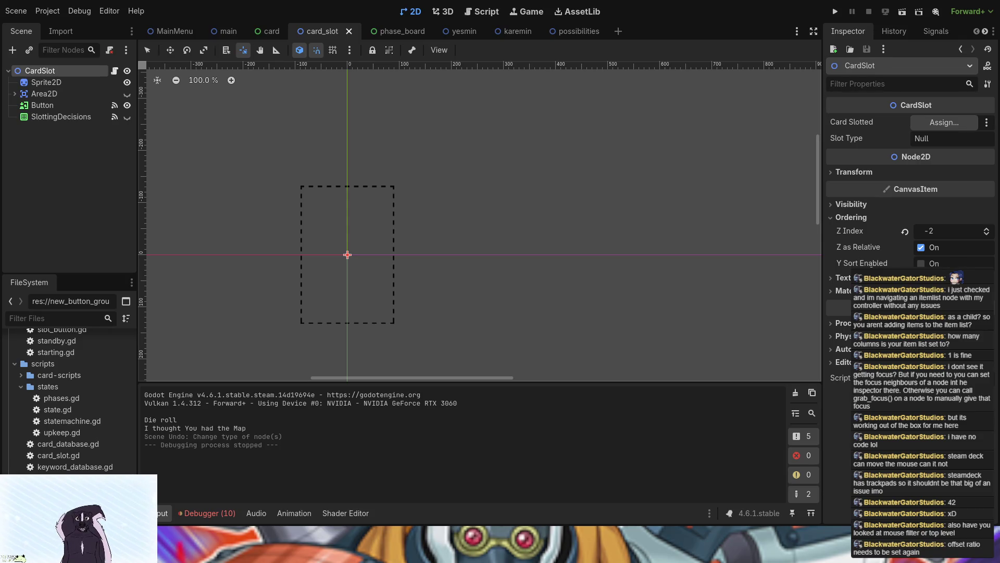
Select the slot's Button, undo trial pivot changes, and move it up to line up with the slot
click(54, 109)
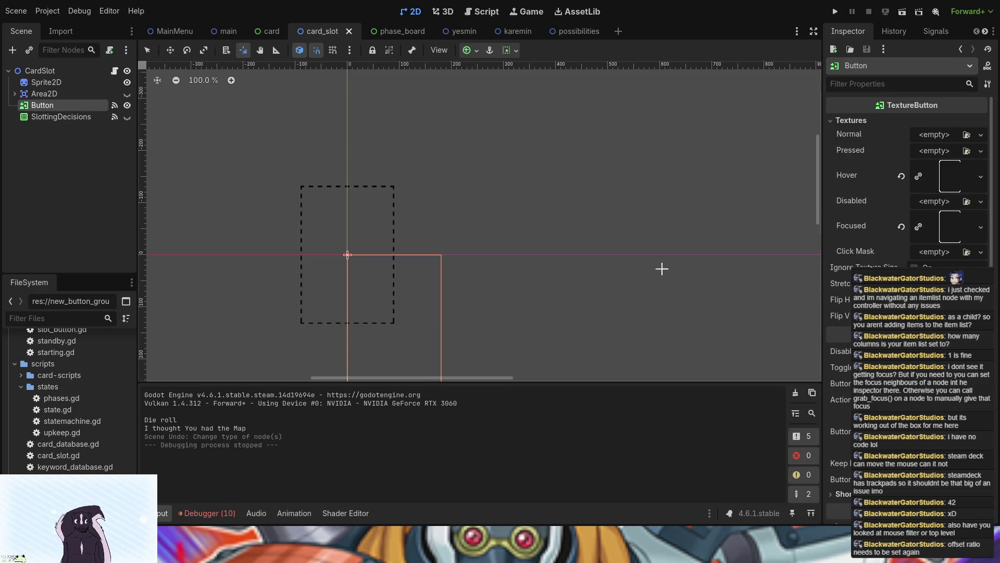
key(v)
key(ctrl+z)
key(ctrl+z)
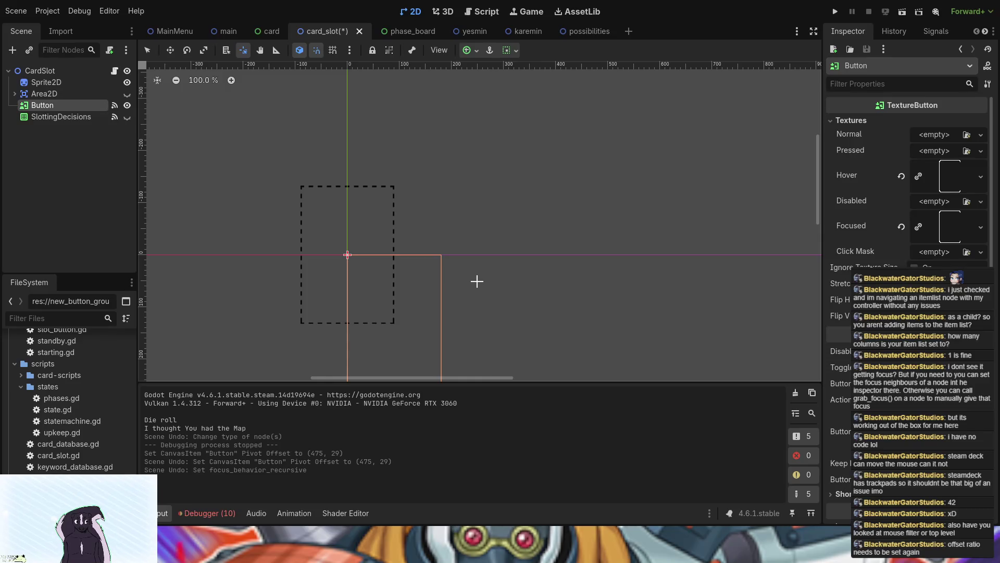
click(415, 268)
key(ctrl+z)
key(ctrl+z)
click(151, 50)
click(170, 50)
mouse_move(415, 310)
mouse_down()
mouse_move(411, 255)
mouse_move(357, 254)
mouse_up()
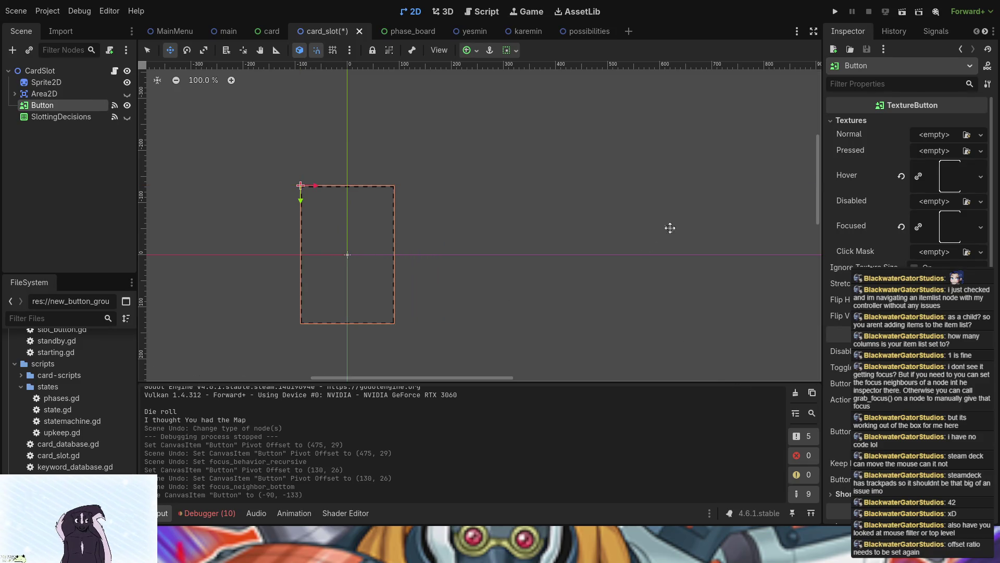
Compare the card scene against card_slot, then reselect the CardSlot root and its Button node
click(266, 32)
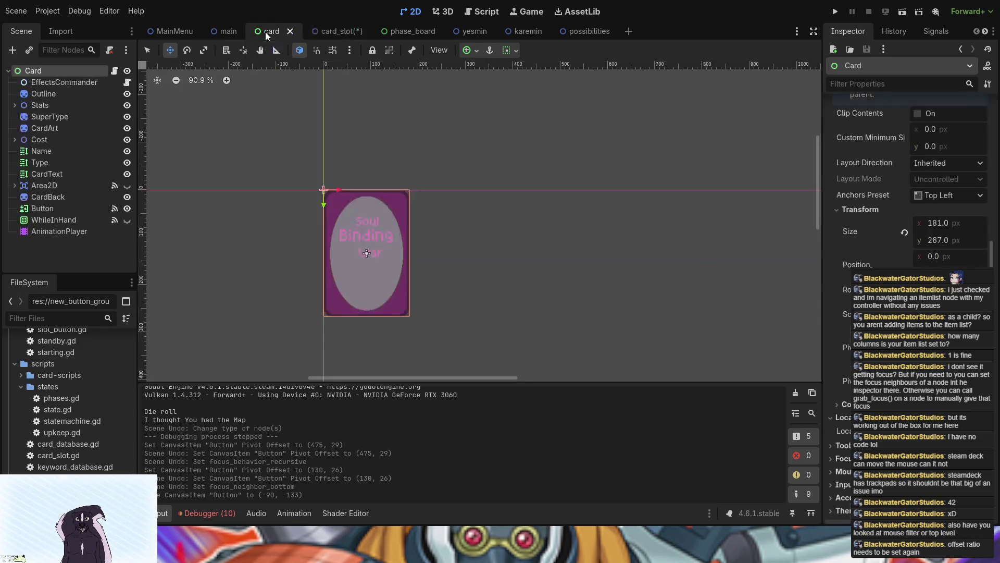
click(334, 34)
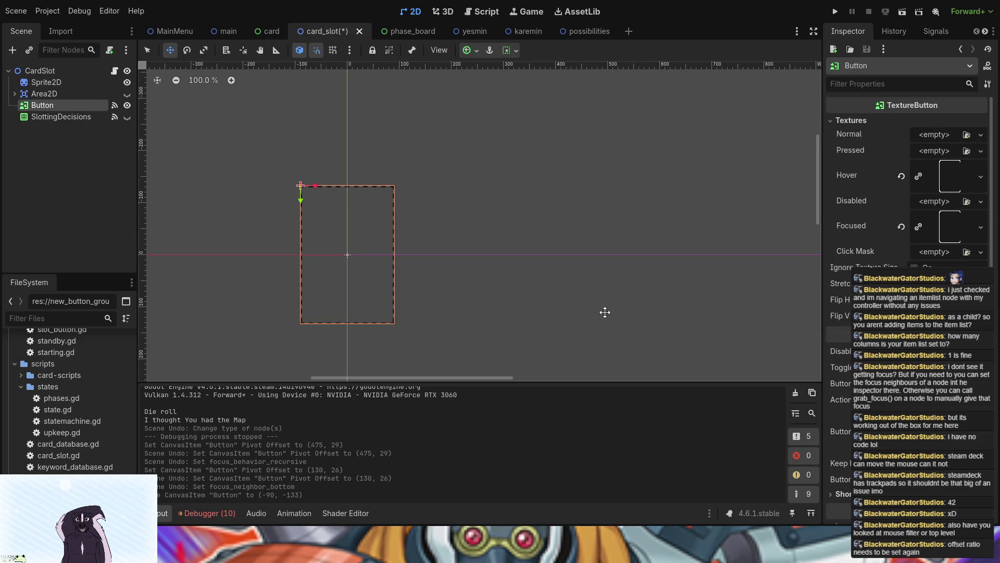
click(259, 33)
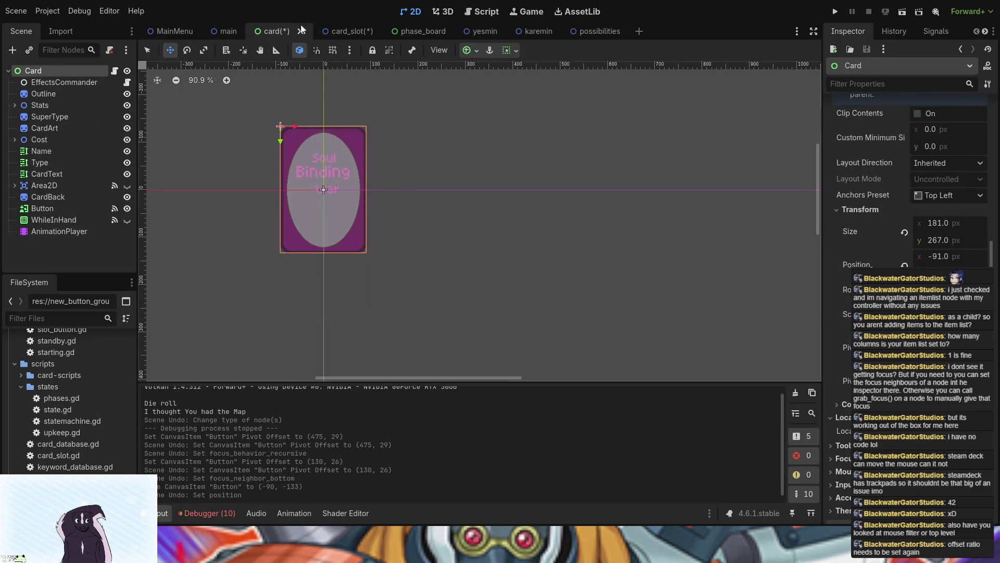
click(336, 31)
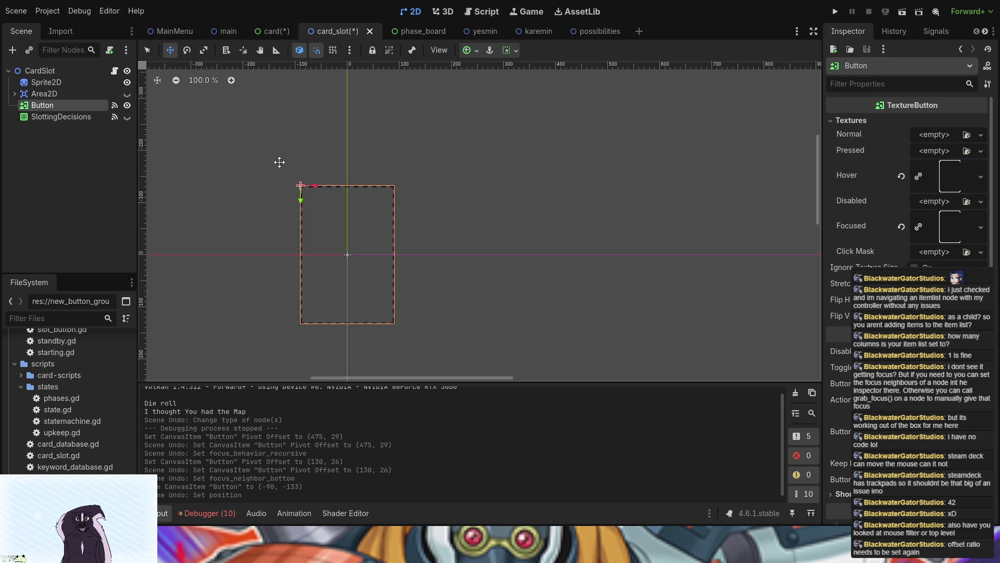
scroll(335, 277, up, 5)
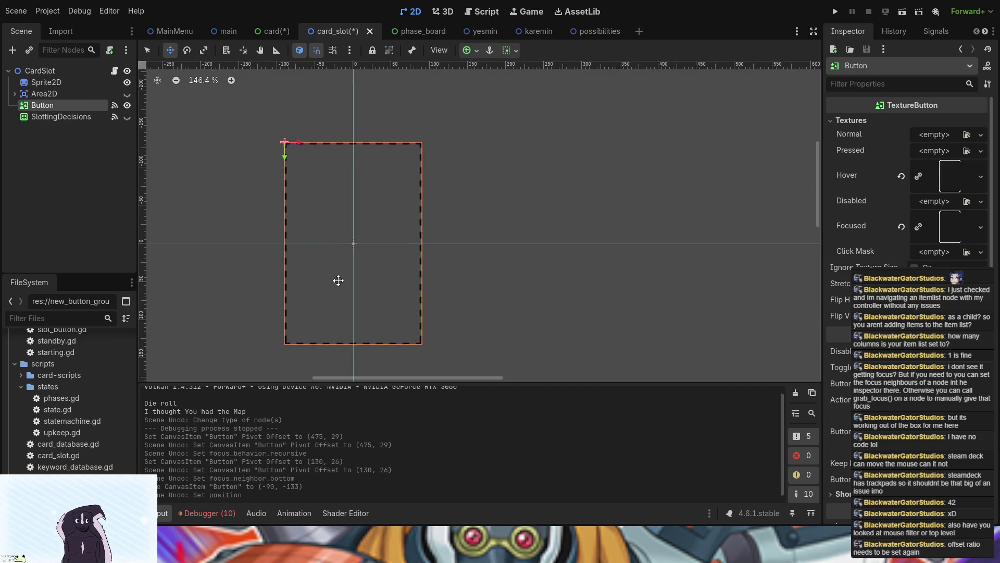
scroll(338, 280, down, 5)
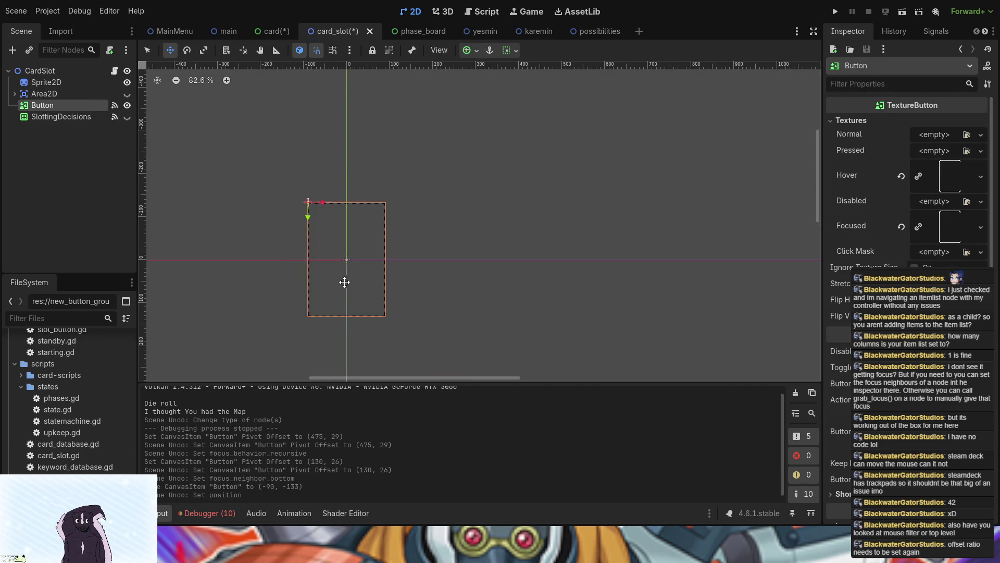
scroll(906, 209, down, 5)
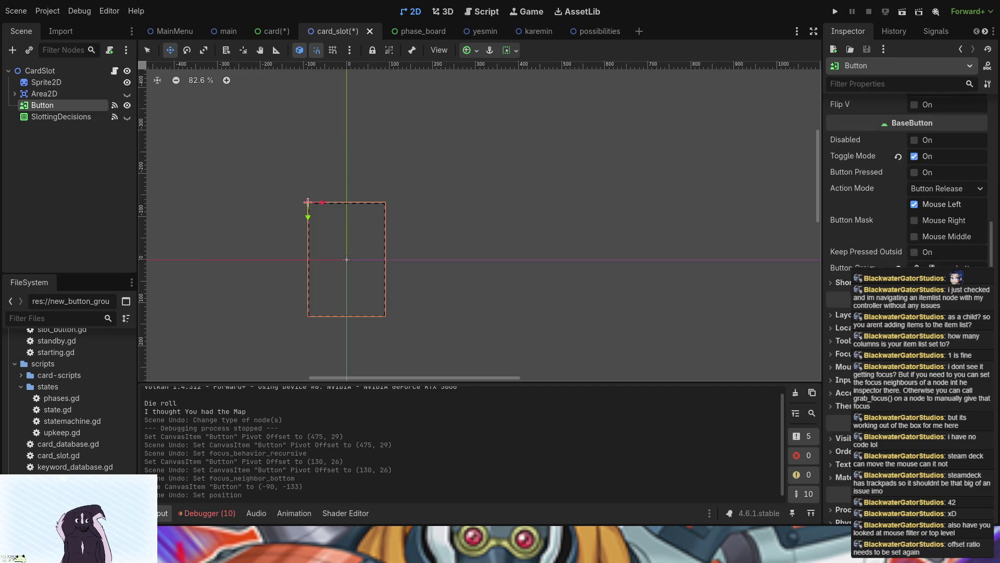
click(28, 70)
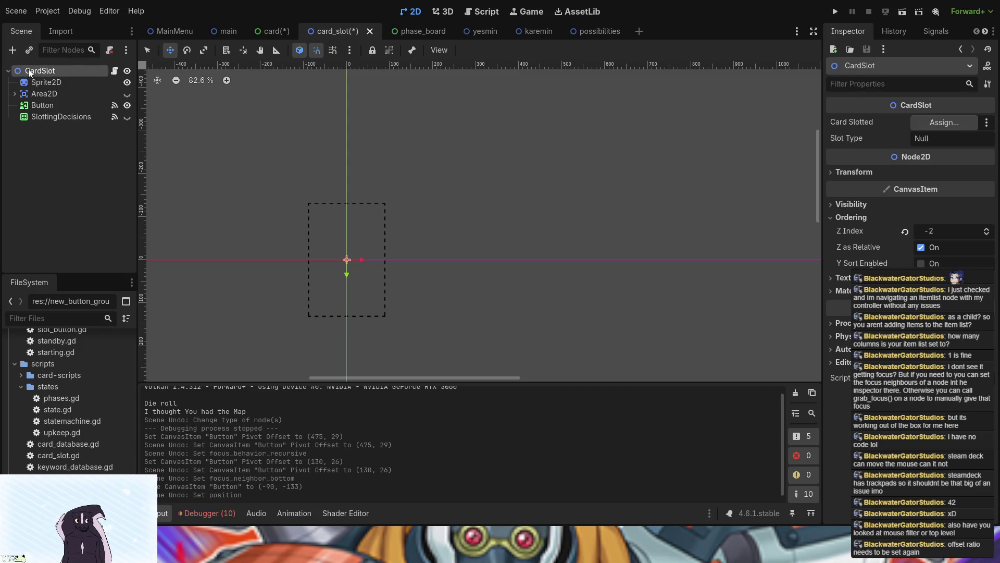
click(70, 107)
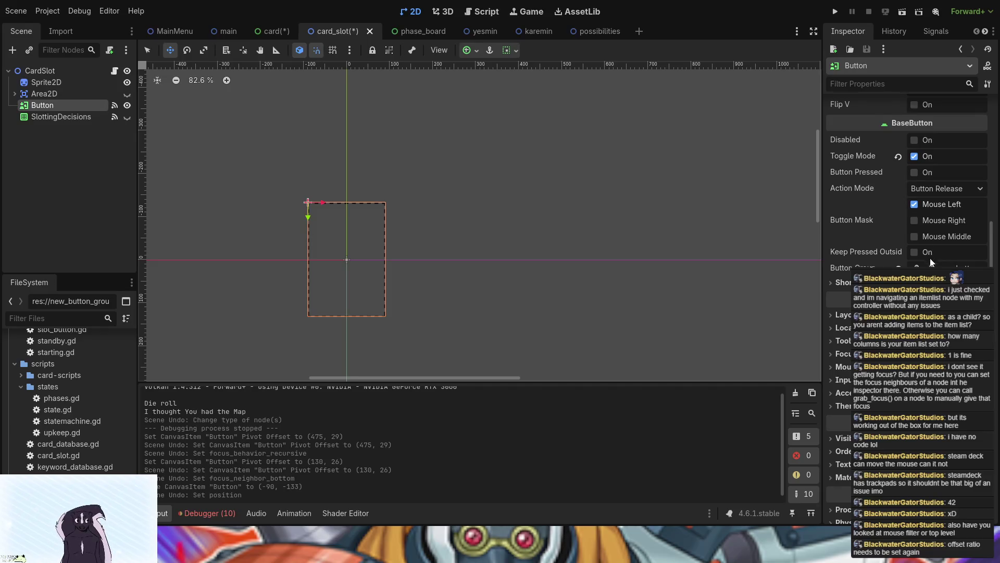
Set the Button's mouse Filter to Pass (Propagate Up) and run the game to test
click(892, 87)
text(mouse)
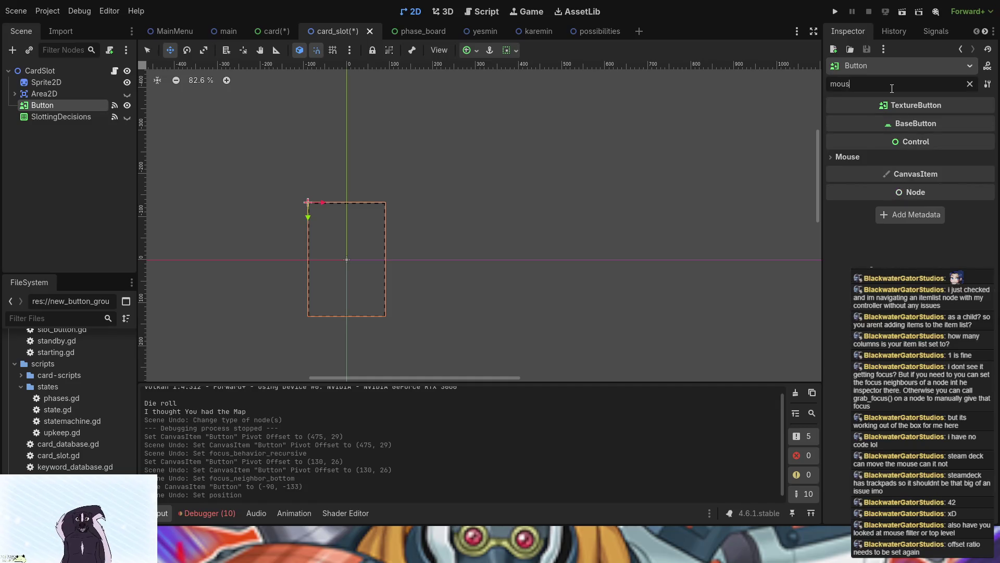
click(862, 158)
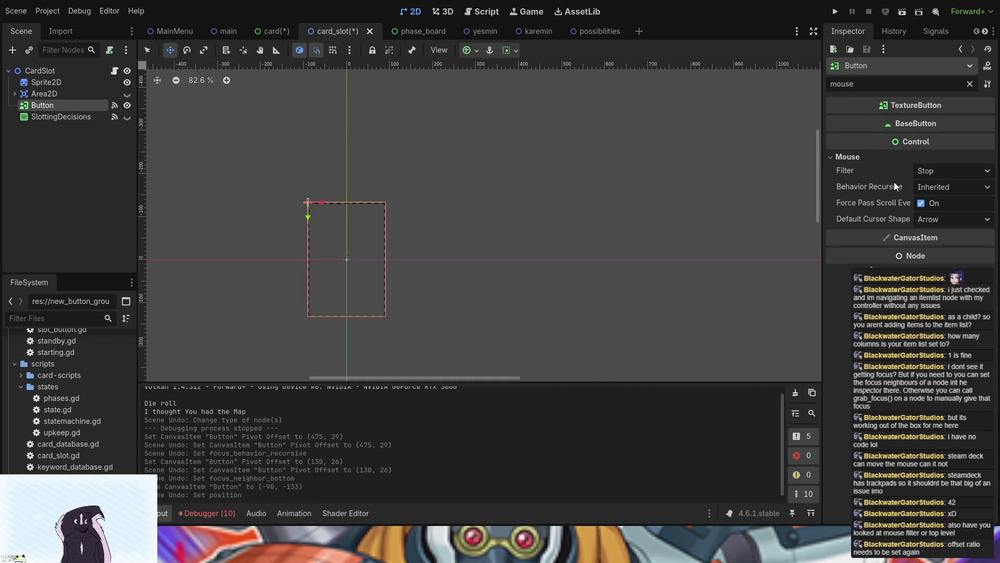
click(934, 199)
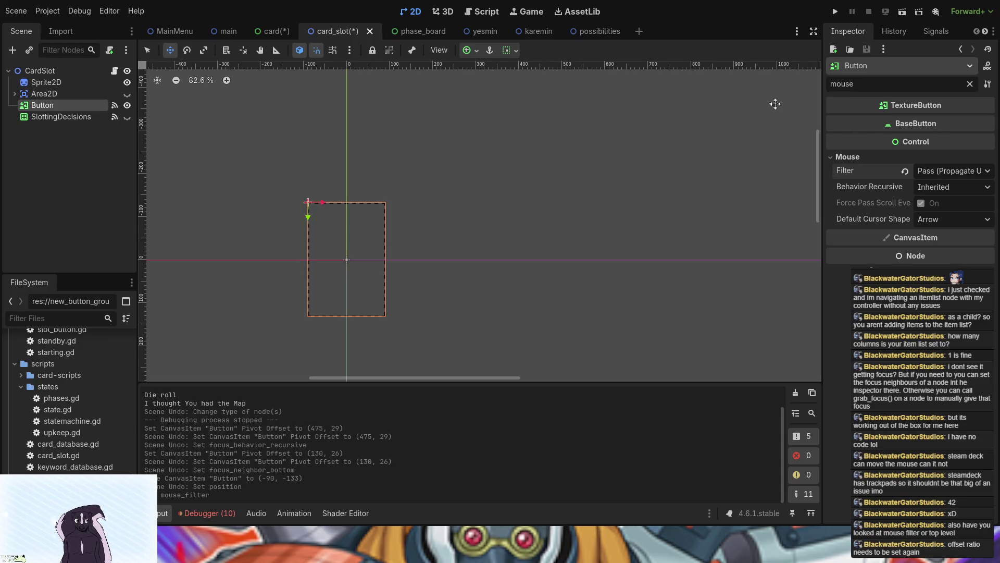
click(832, 16)
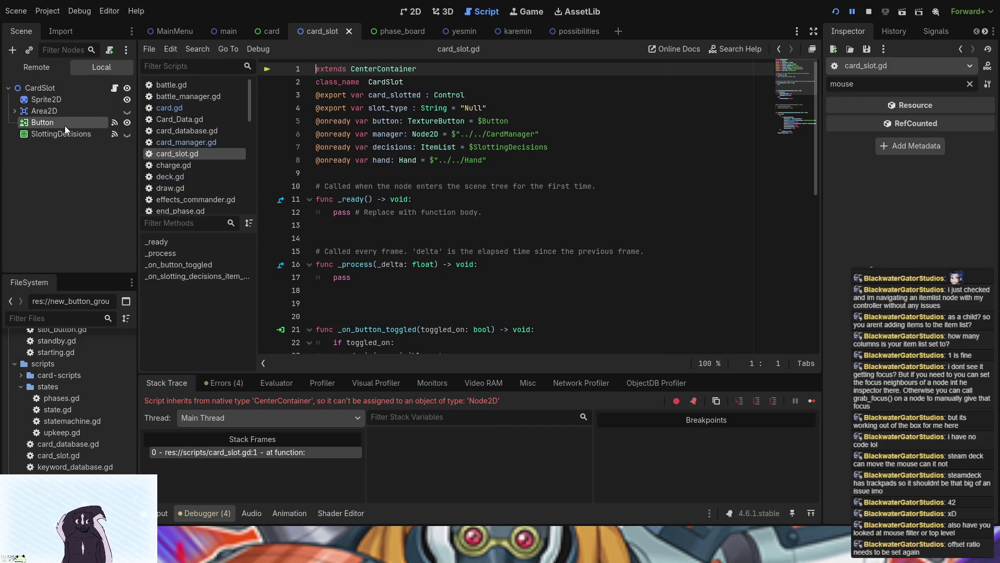
Restore 'extends Node2D' in card_slot.gd, rerun, and play a Yesmin card onto a board slot
key(ctrl+z)
key(ctrl+z)
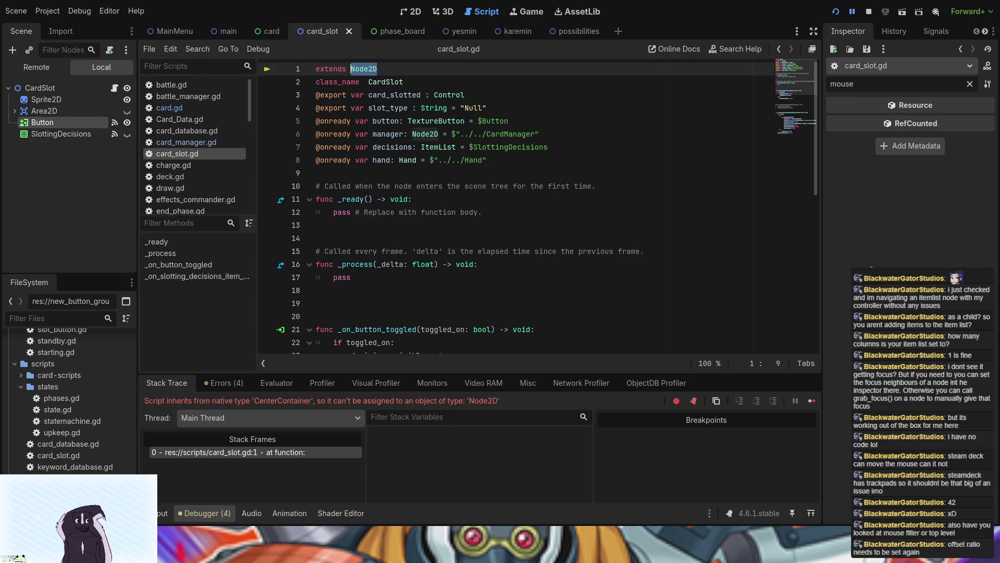
key(F5)
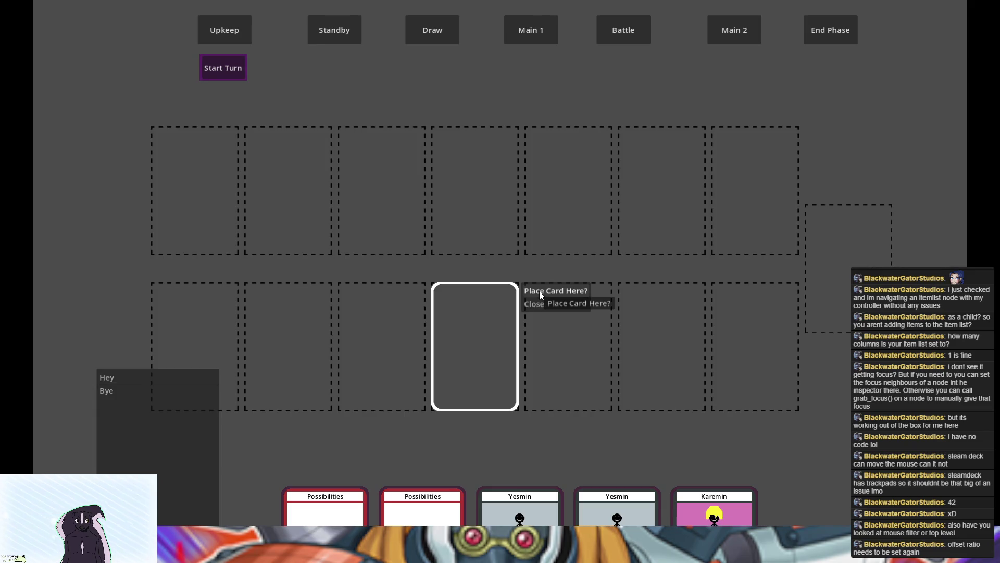
click(498, 375)
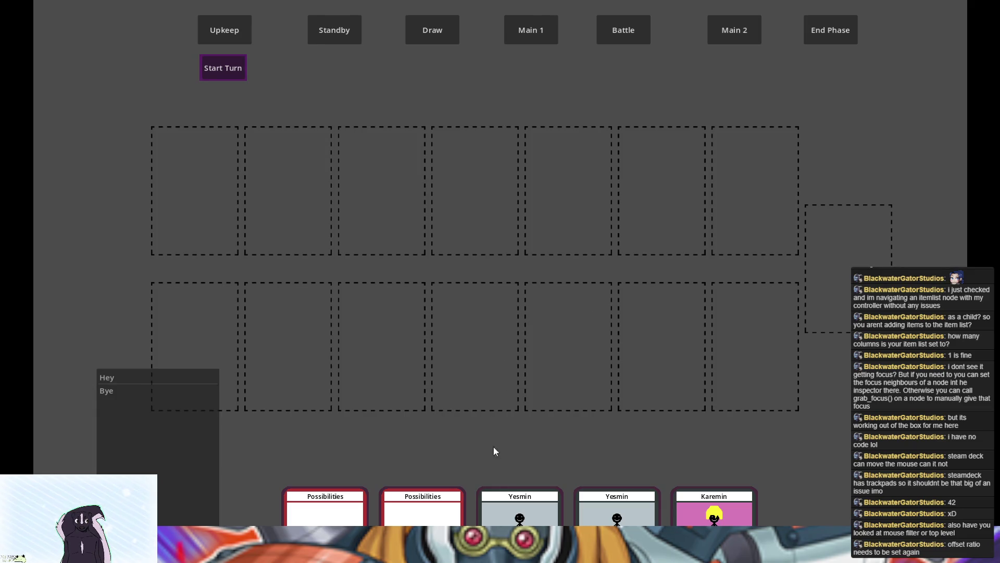
click(502, 501)
click(553, 428)
click(488, 361)
click(551, 293)
Reopen the Yesmin card's action list, target the slot, then stop the game
click(521, 387)
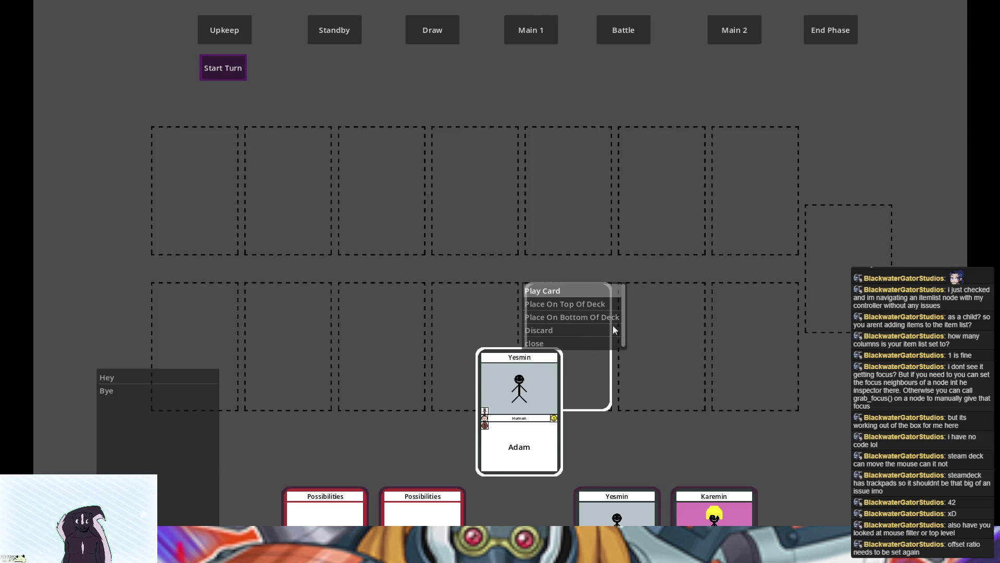
click(573, 301)
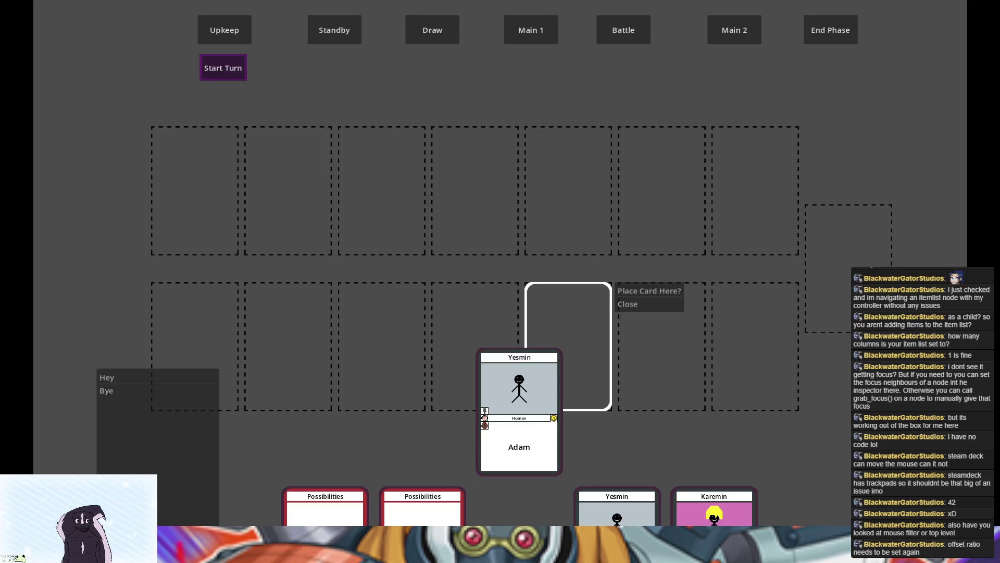
key(F8)
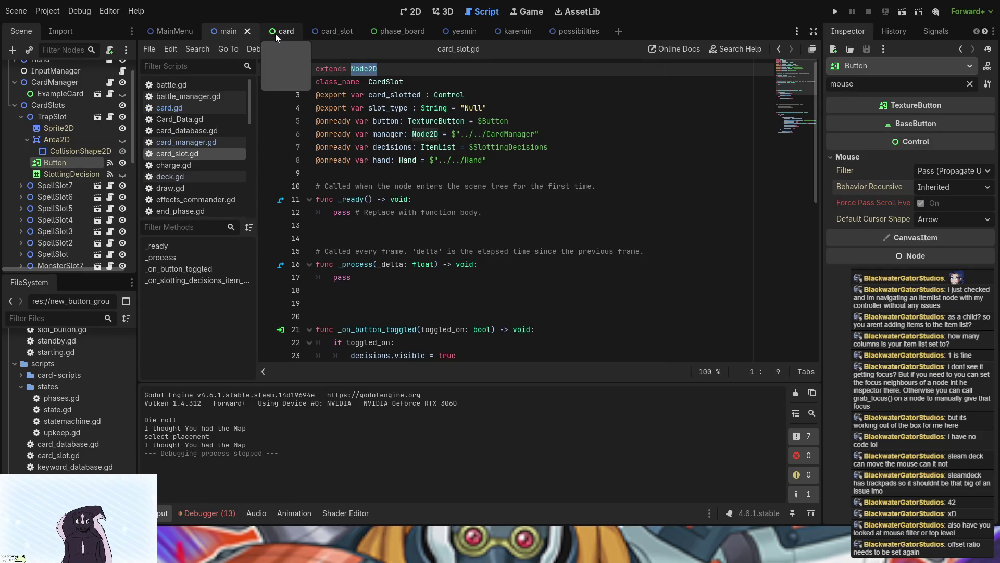
Test card_slot with Behavior Recursive Disabled, revert it to Inherited, and select SlottingDecisions in 2D
click(330, 31)
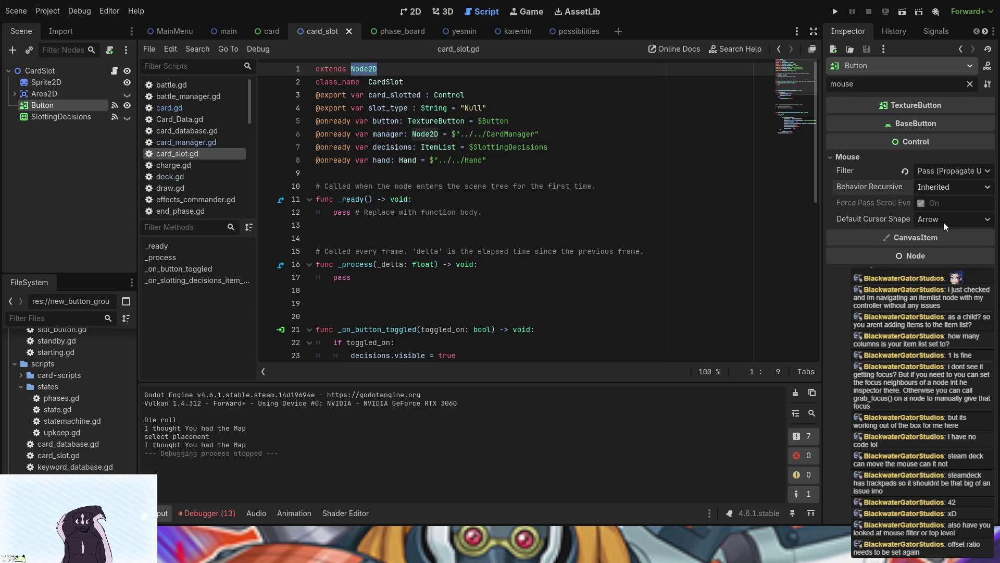
click(836, 12)
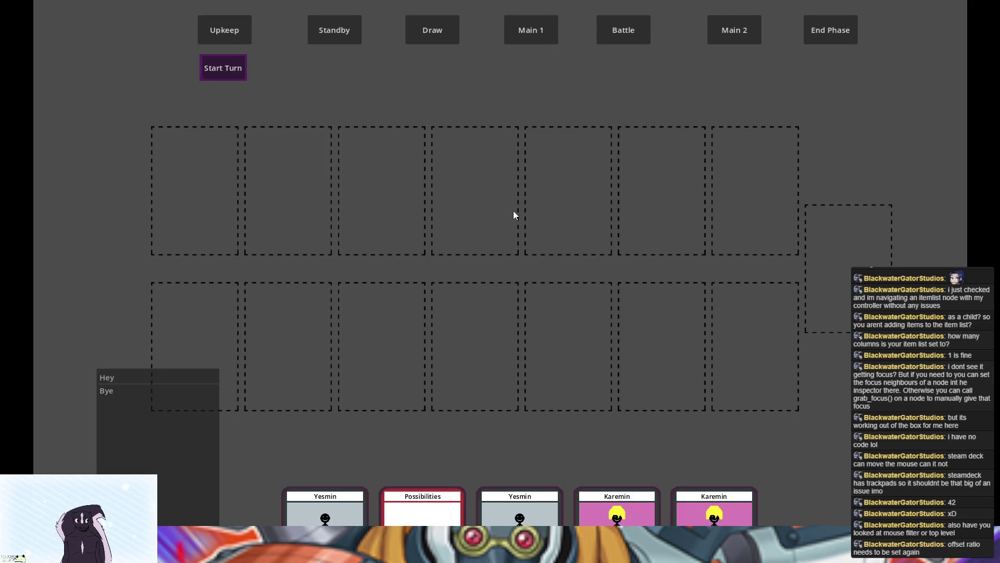
key(alt+F4)
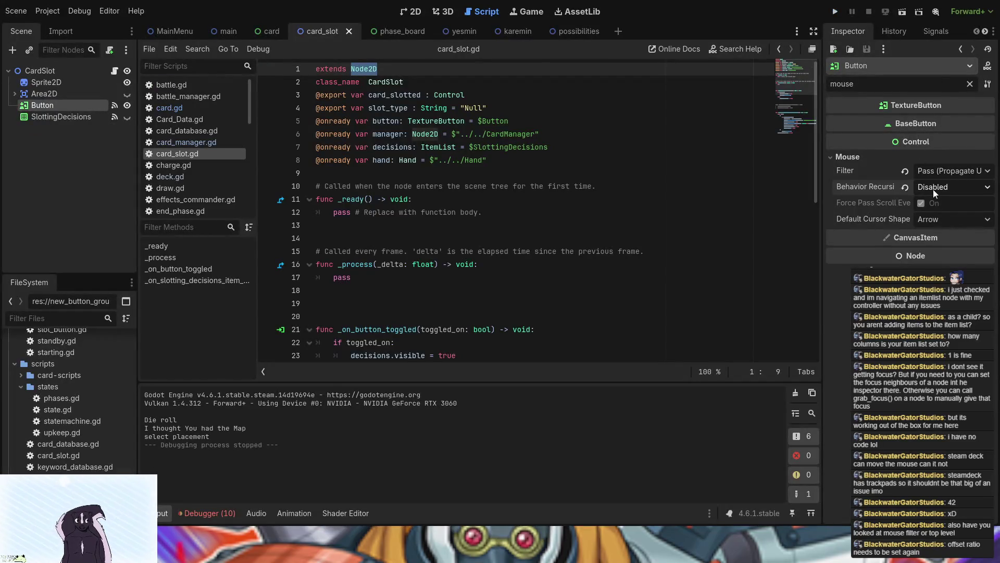
click(905, 186)
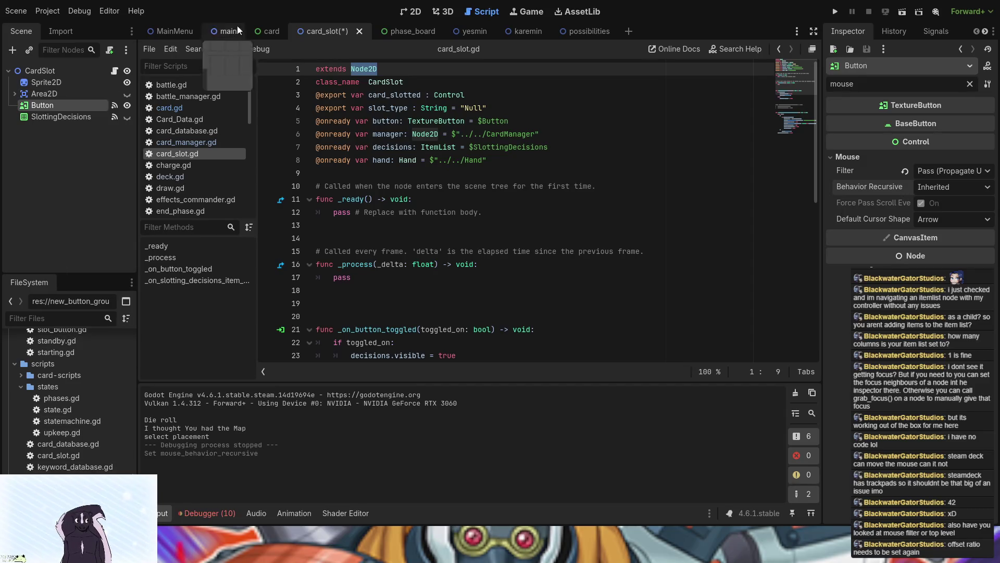
key(ctrl+F1)
click(55, 118)
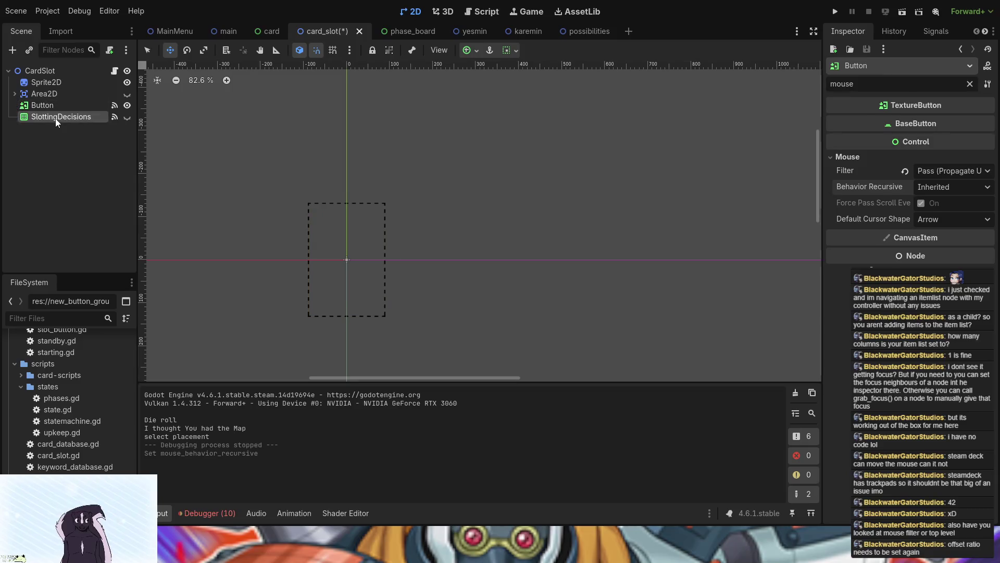
Toggle SlottingDecisions visibility, then make the card scene's WhileInHand list visible
click(125, 118)
click(126, 118)
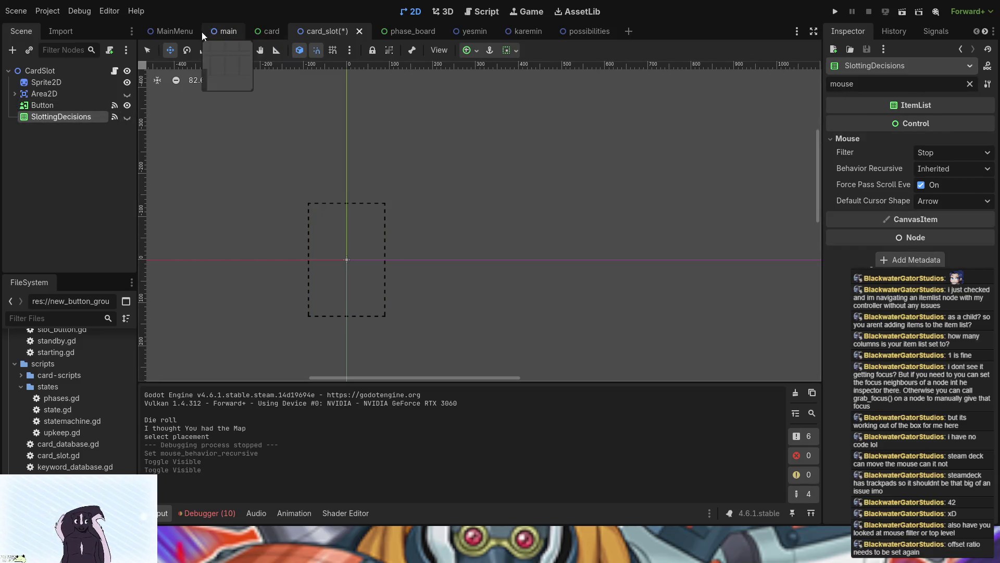
click(221, 32)
click(263, 30)
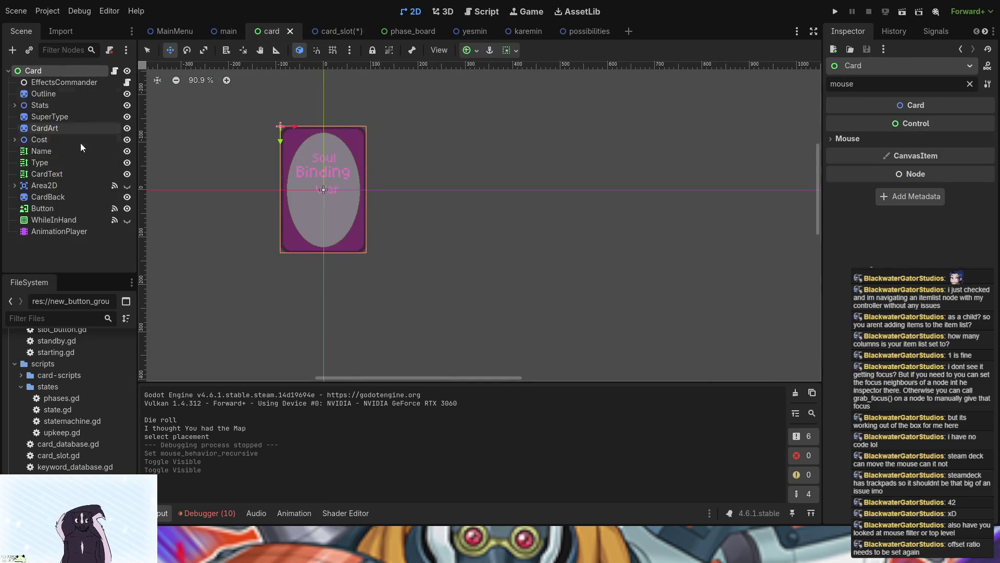
click(126, 220)
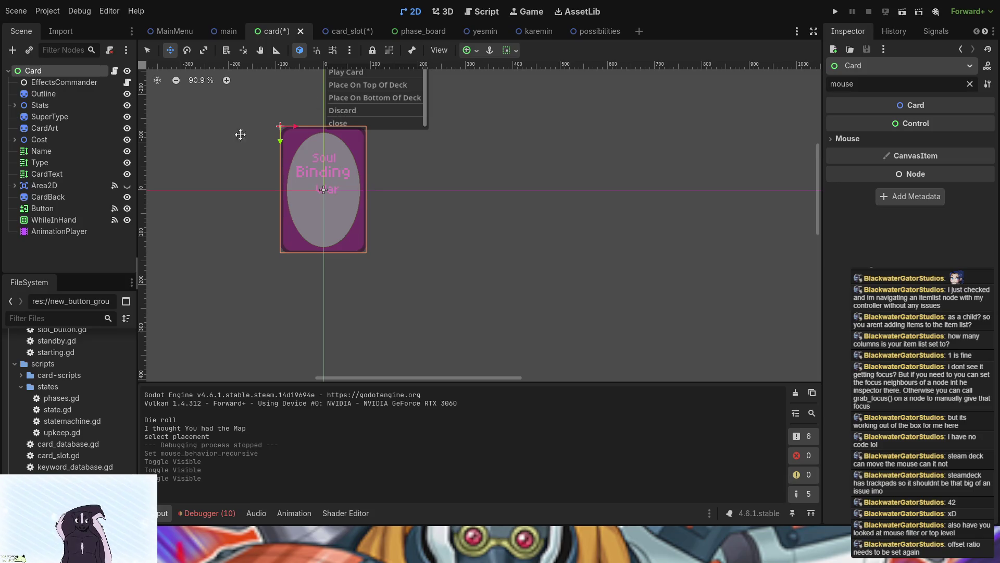
Move the WhileInHand list to (183, 1) against the card's right edge
drag(185, 245, 186, 245)
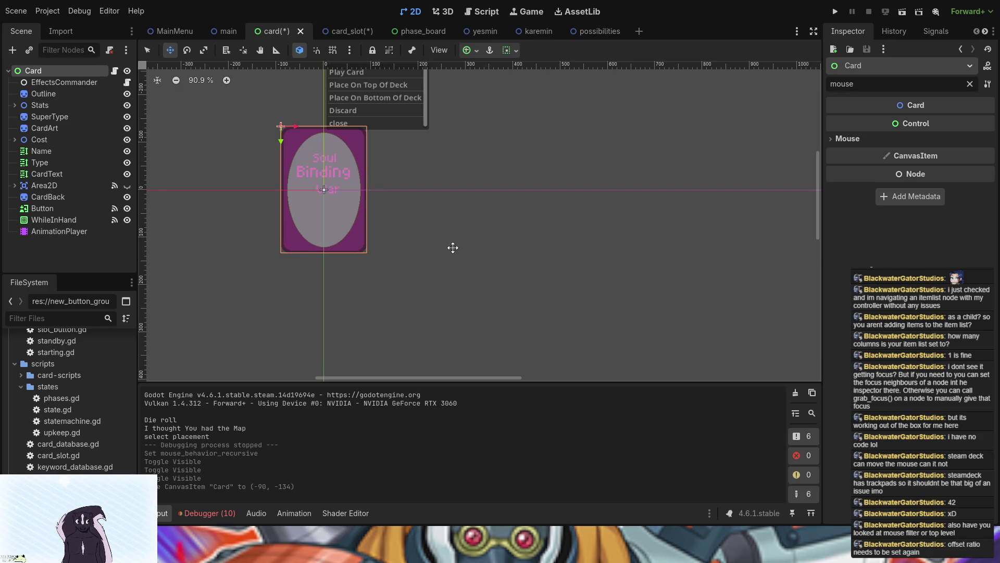
drag(363, 86, 422, 103)
key(ctrl+z)
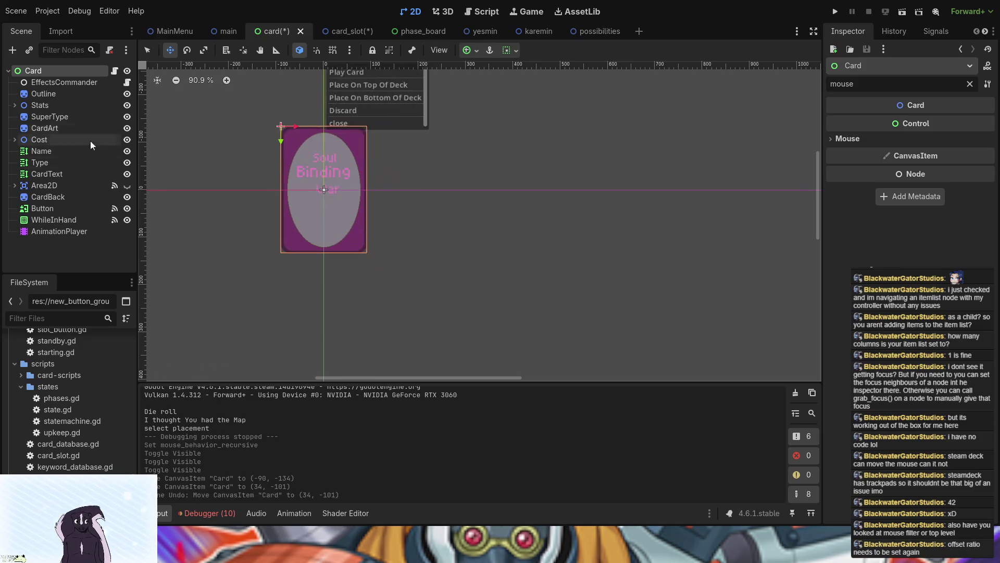
click(58, 219)
mouse_move(396, 91)
mouse_down()
mouse_move(412, 92)
mouse_move(391, 156)
mouse_move(453, 160)
mouse_move(437, 155)
mouse_up()
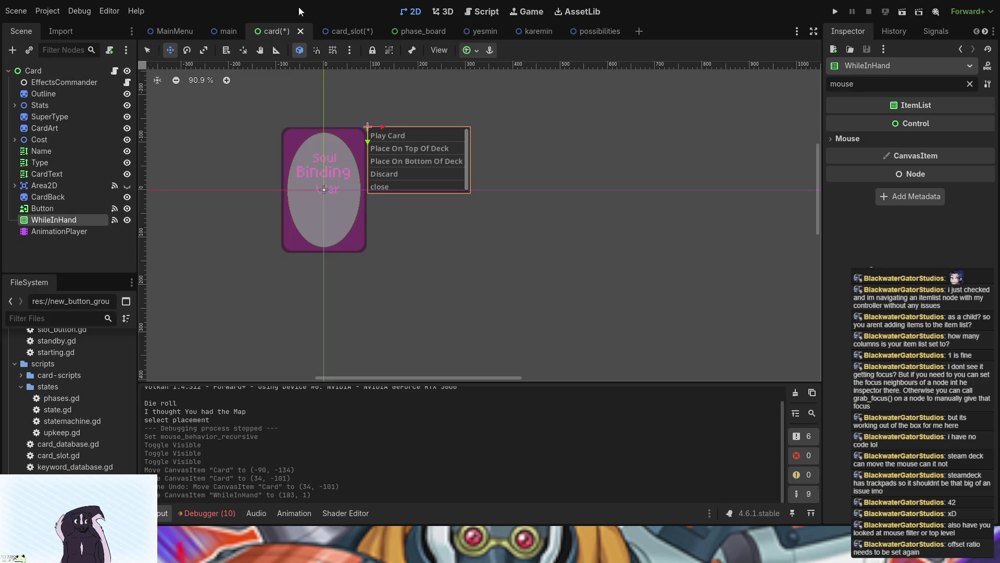
Copy the WhileResource name from card.gd line 20 and add a new ItemList node
click(114, 70)
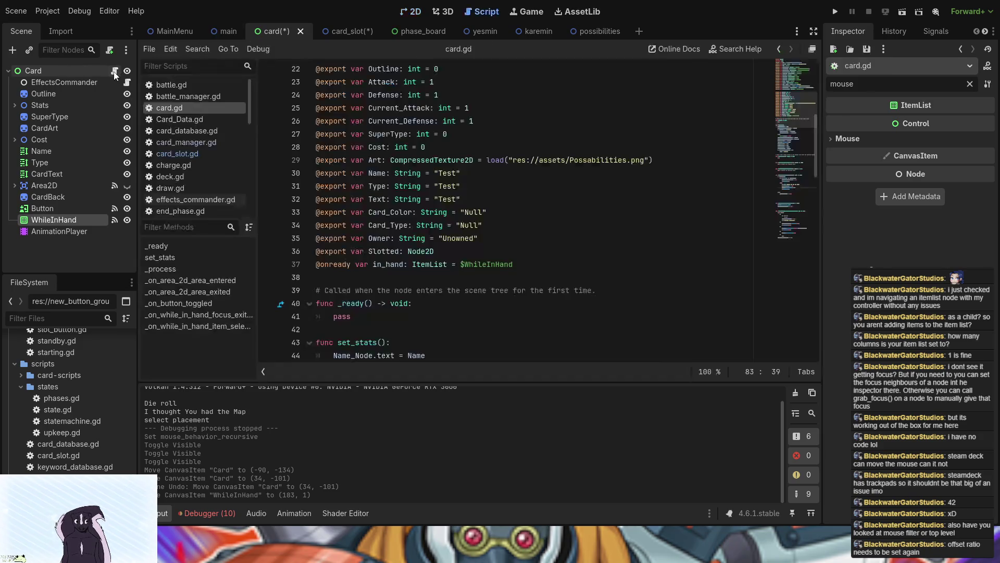
scroll(440, 261, up, 2)
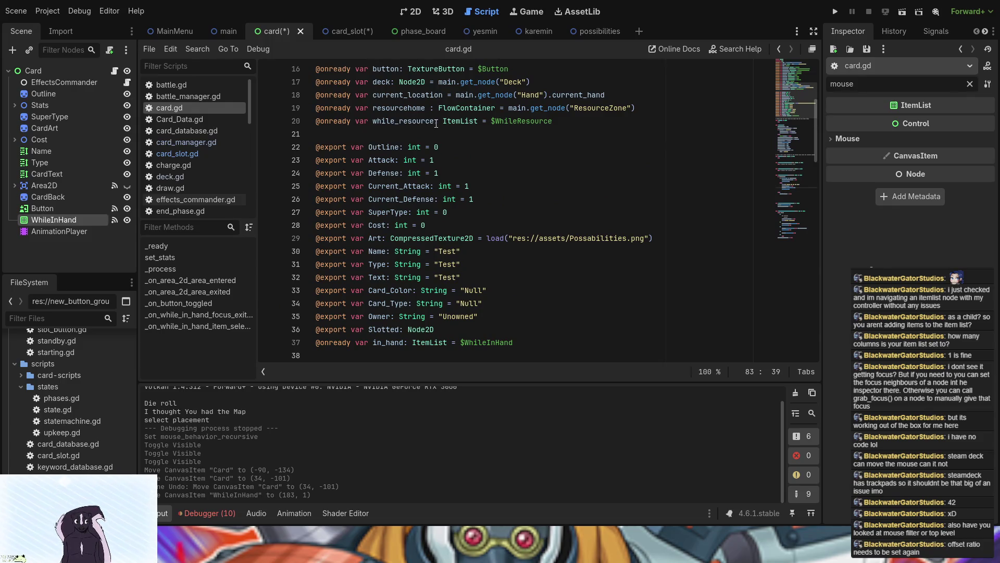
double_click(513, 123)
key(ctrl+c)
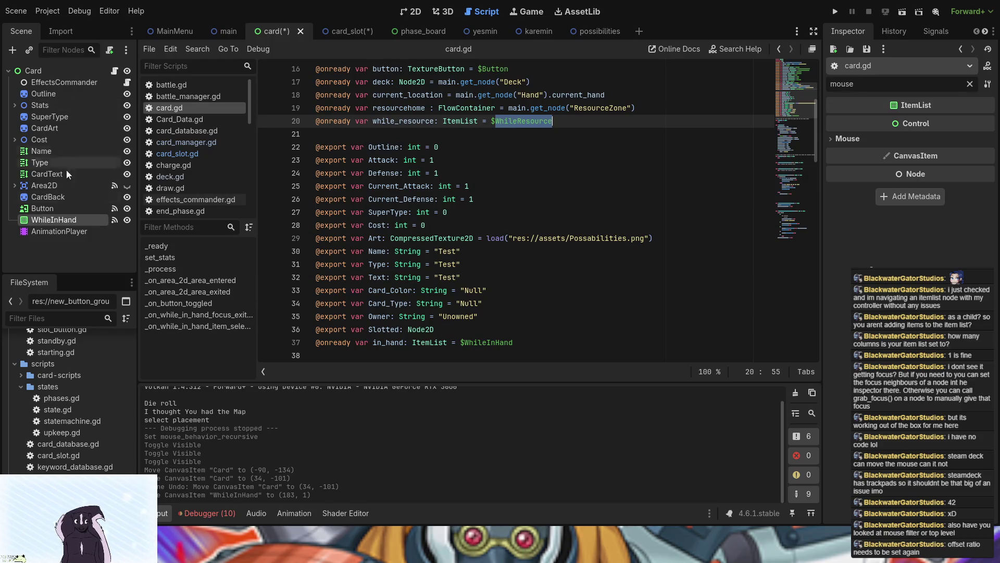
click(77, 253)
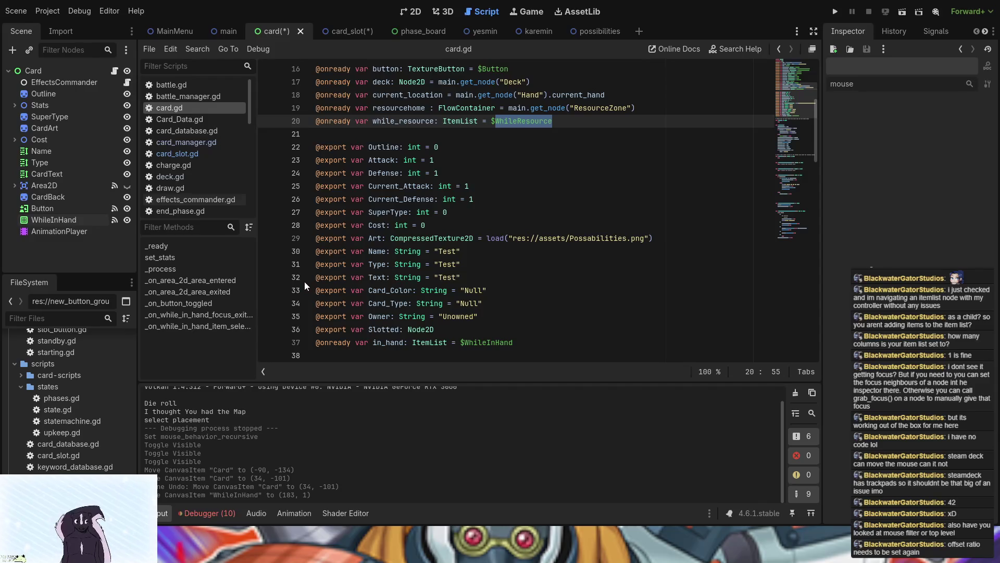
key(Return)
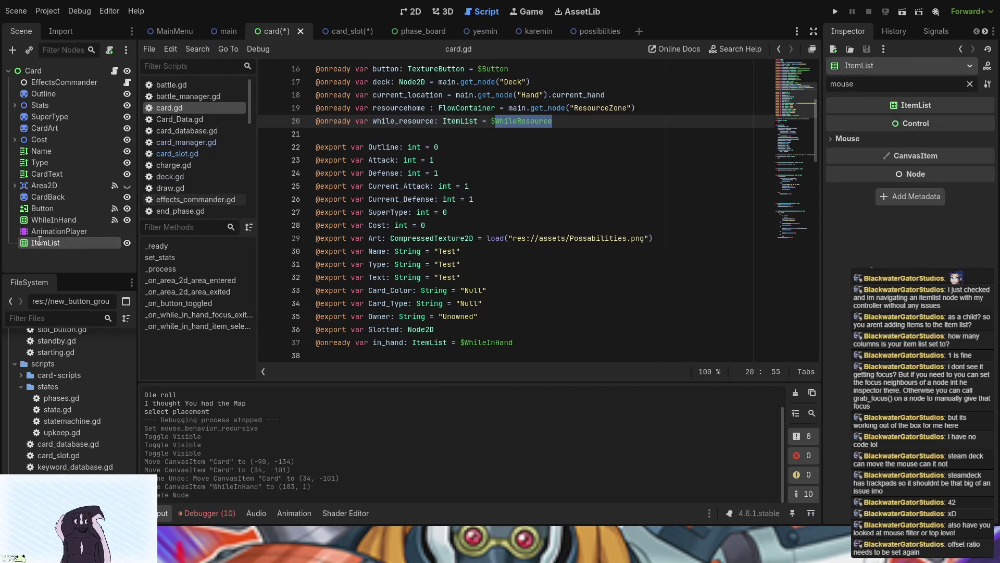
Rename the new ItemList to WhileResource and place it just below WhileInHand
key(F2)
key(ctrl+v)
key(Return)
drag(57, 243, 61, 226)
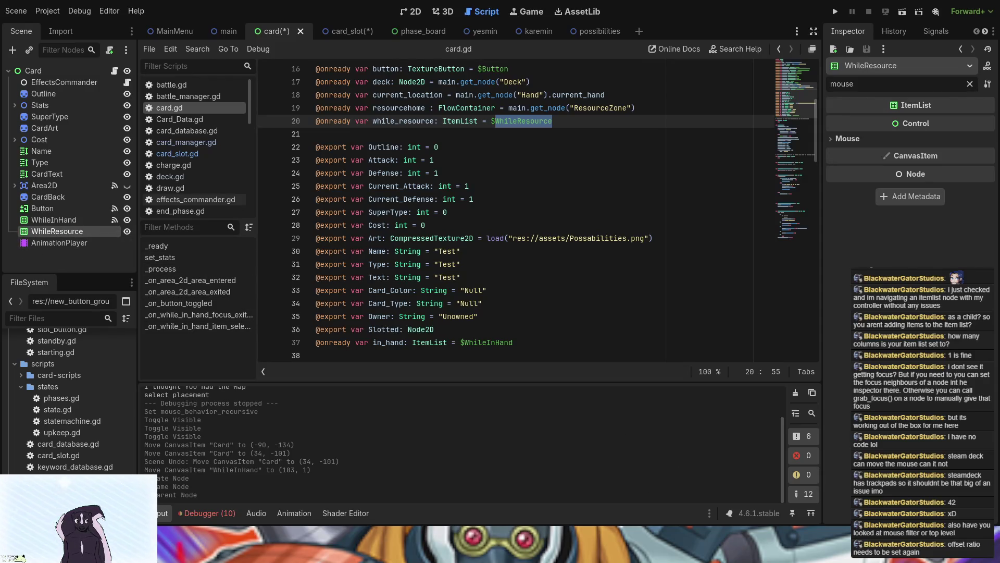
key(Down)
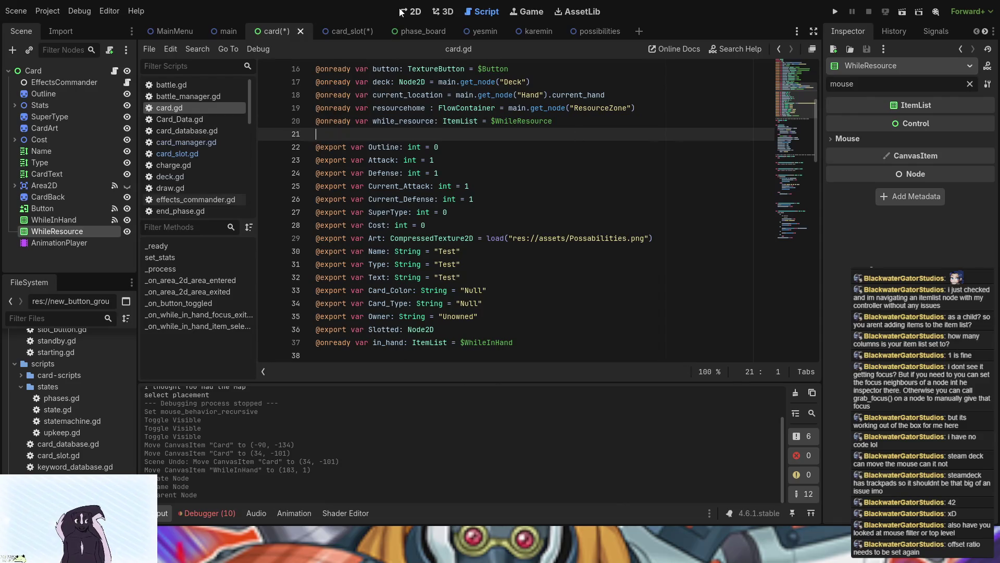
Position WhileResource beside the card at (183, 3), sized 217 by 139
click(409, 13)
mouse_move(290, 134)
mouse_down()
mouse_move(402, 139)
mouse_move(379, 139)
mouse_up()
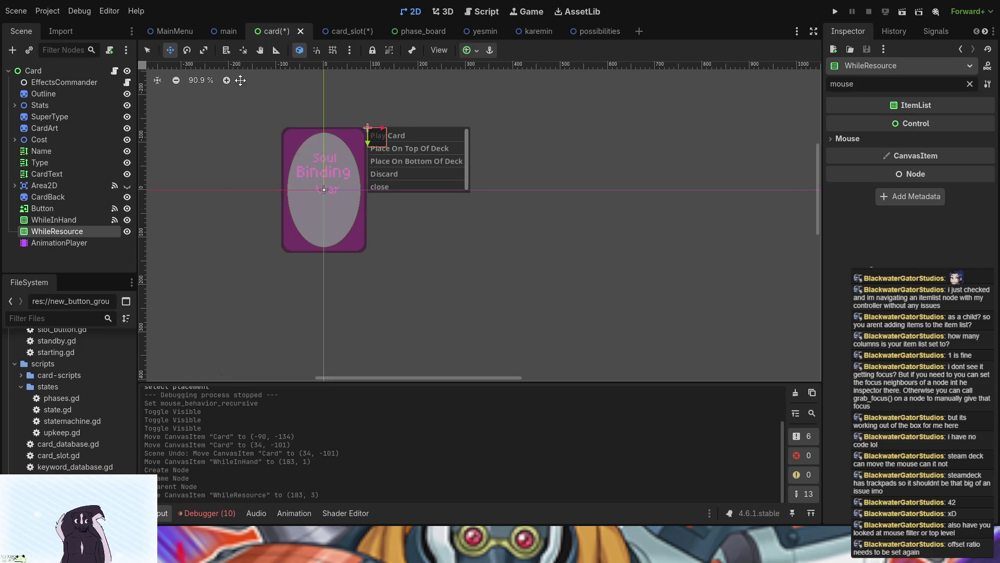
click(149, 51)
drag(389, 150, 472, 197)
click(535, 256)
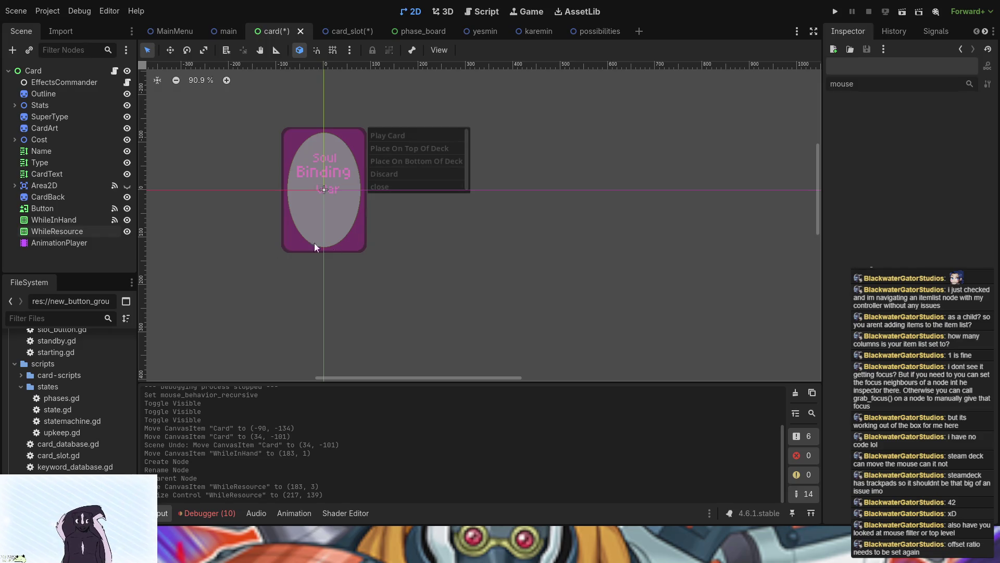
click(85, 208)
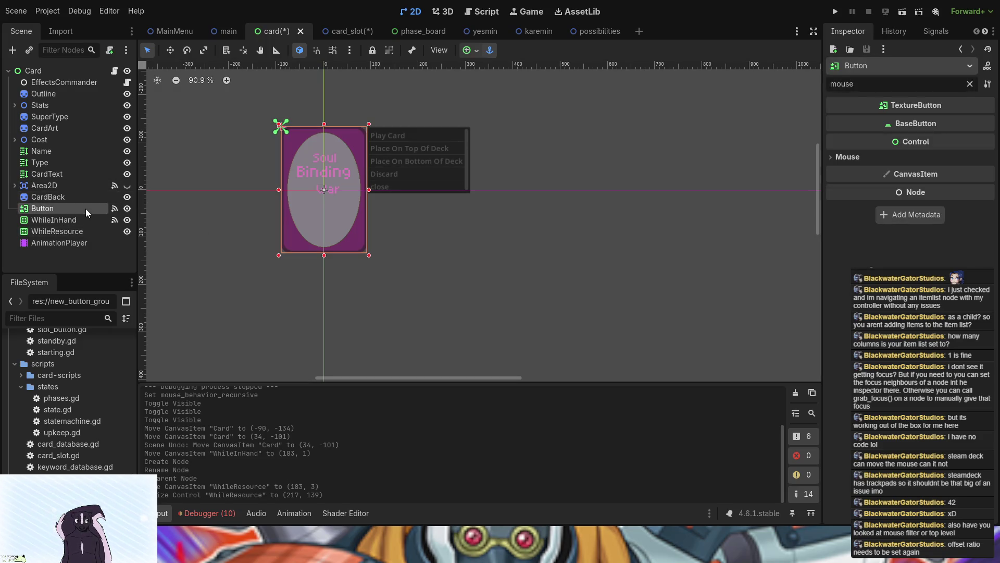
Set WhileInHand's Mouse Behavior Recursive to Enabled, then hide the WhileInHand list
click(49, 70)
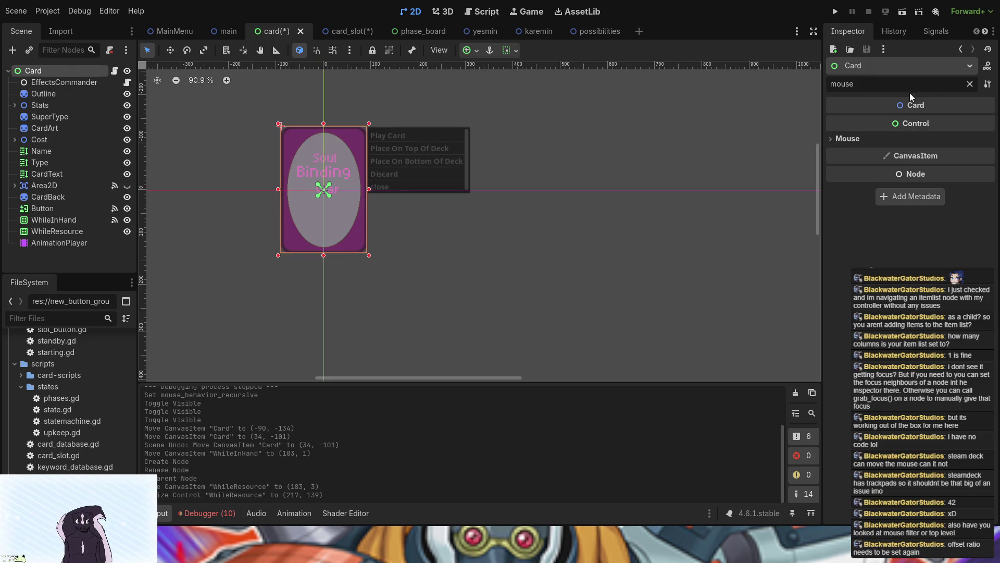
click(970, 84)
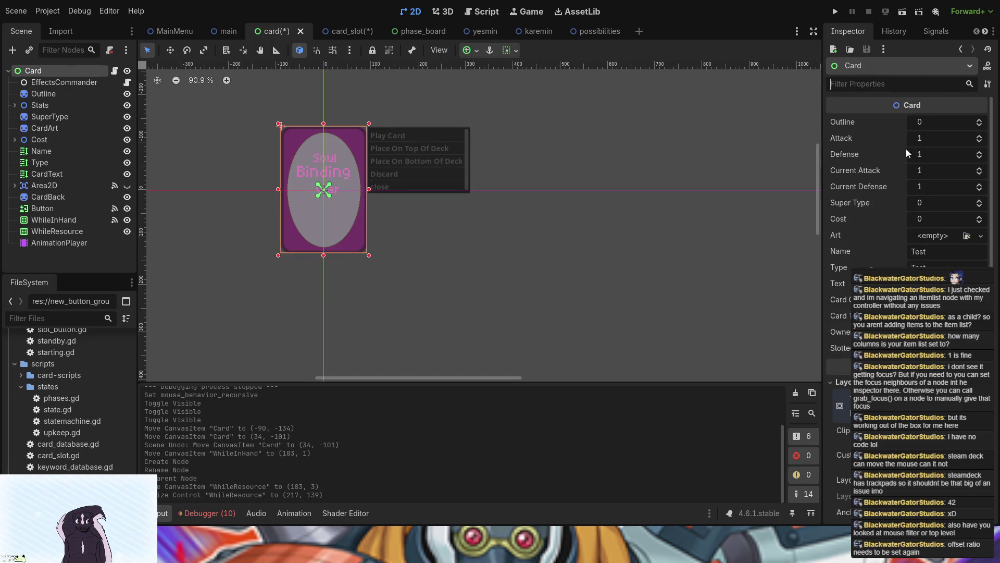
click(44, 222)
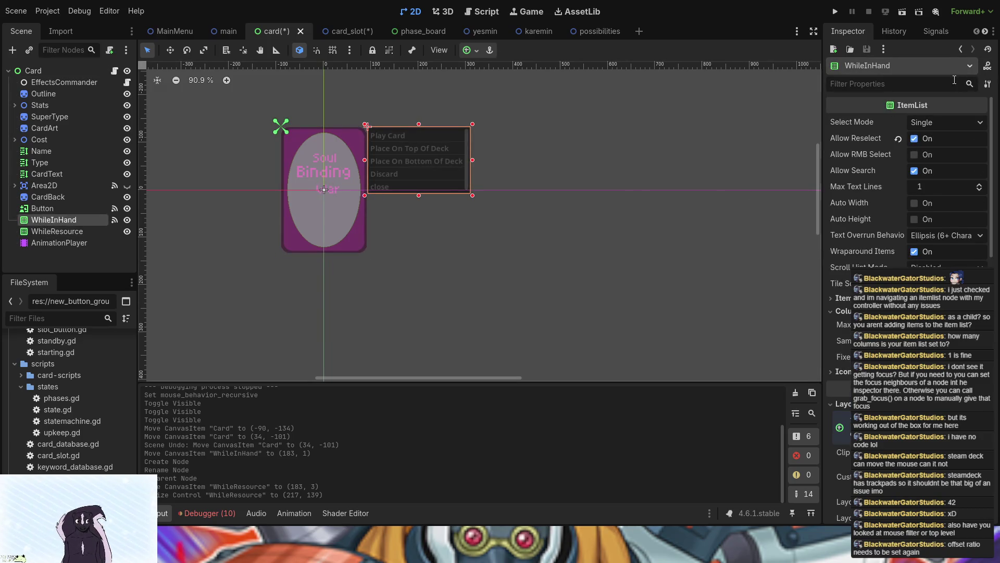
click(886, 82)
text(mou)
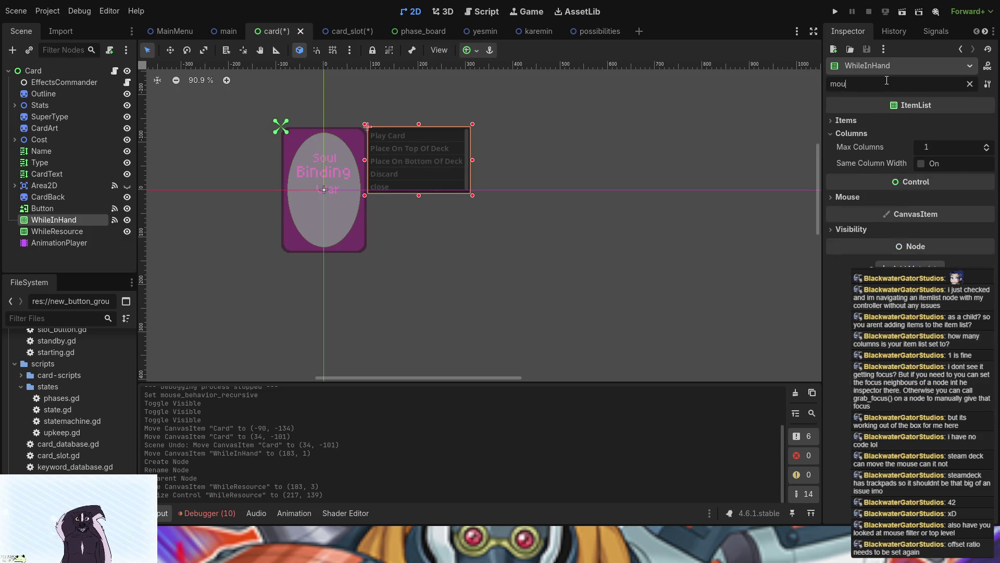
text(se)
click(874, 140)
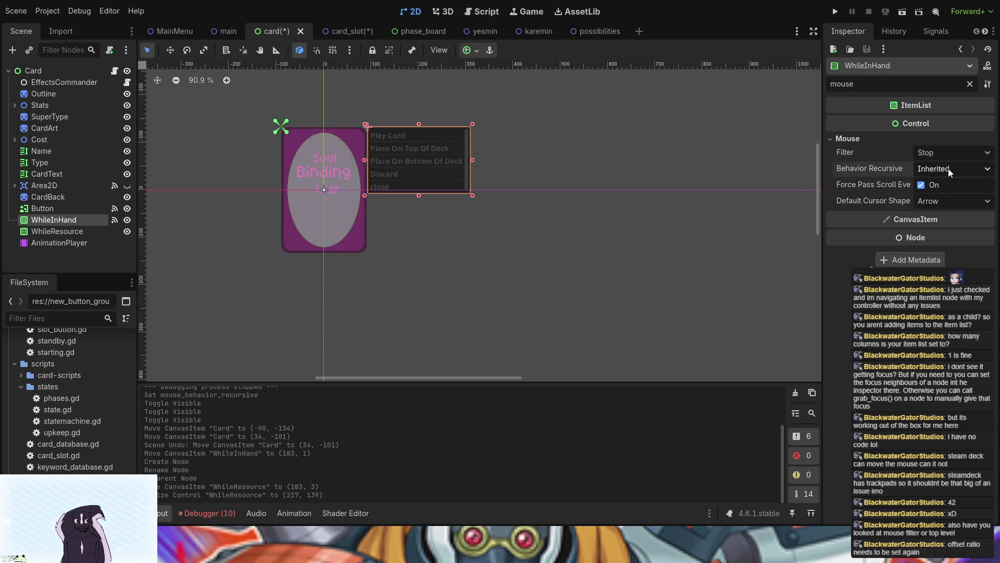
click(945, 211)
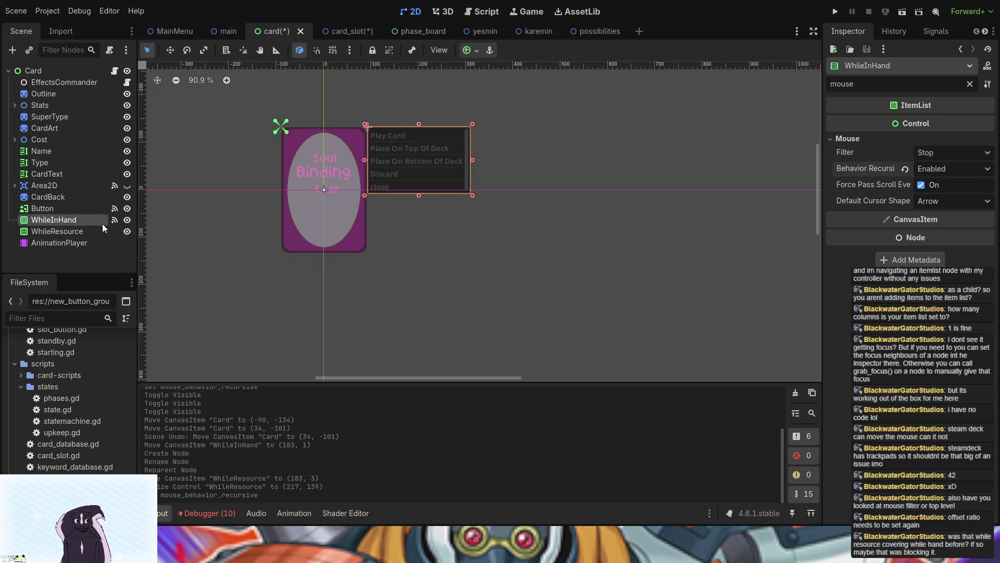
click(127, 219)
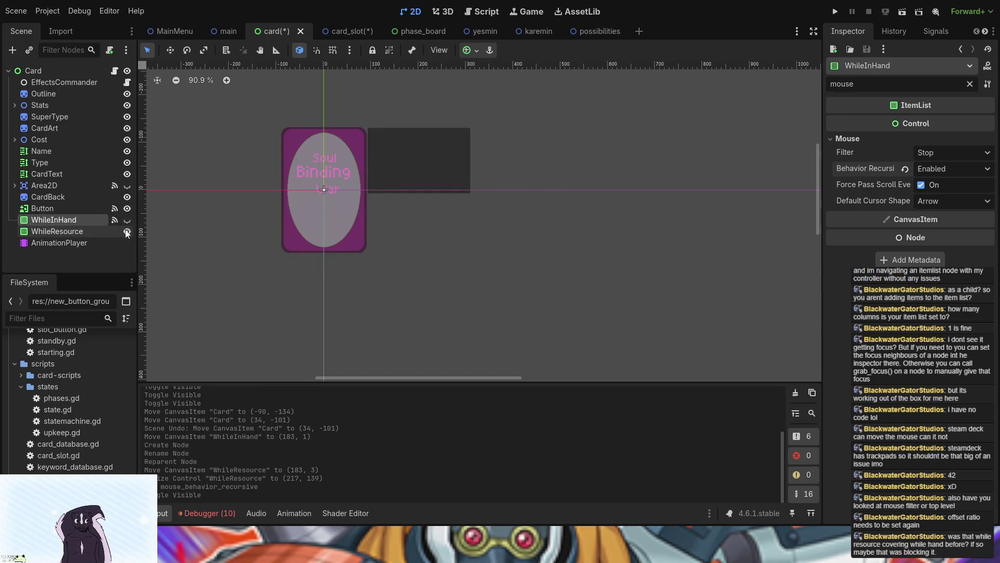
Hide WhileResource, save the card scene, review the debugger's Node not found errors, and check card_slot
click(127, 231)
key(ctrl+s)
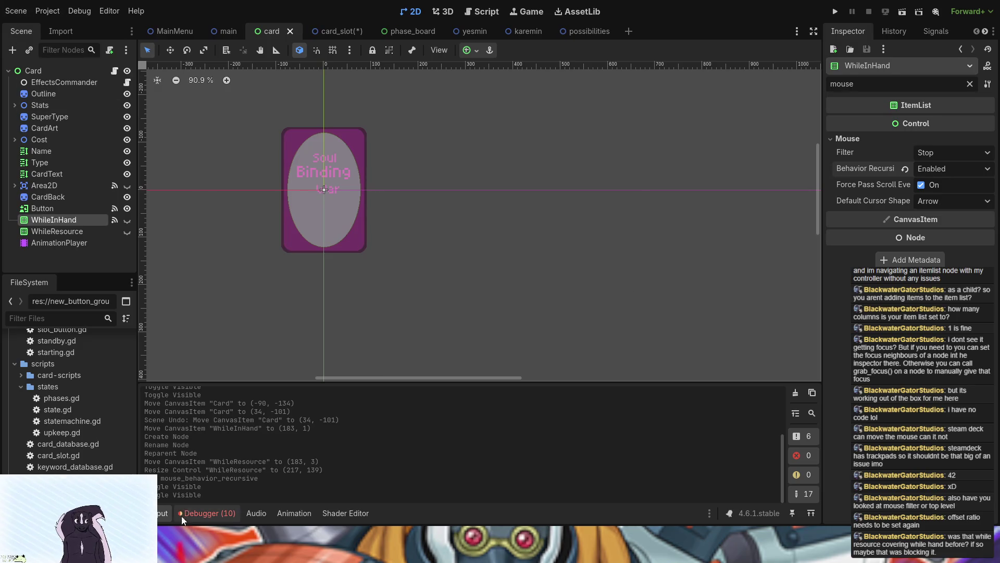
click(182, 516)
click(225, 383)
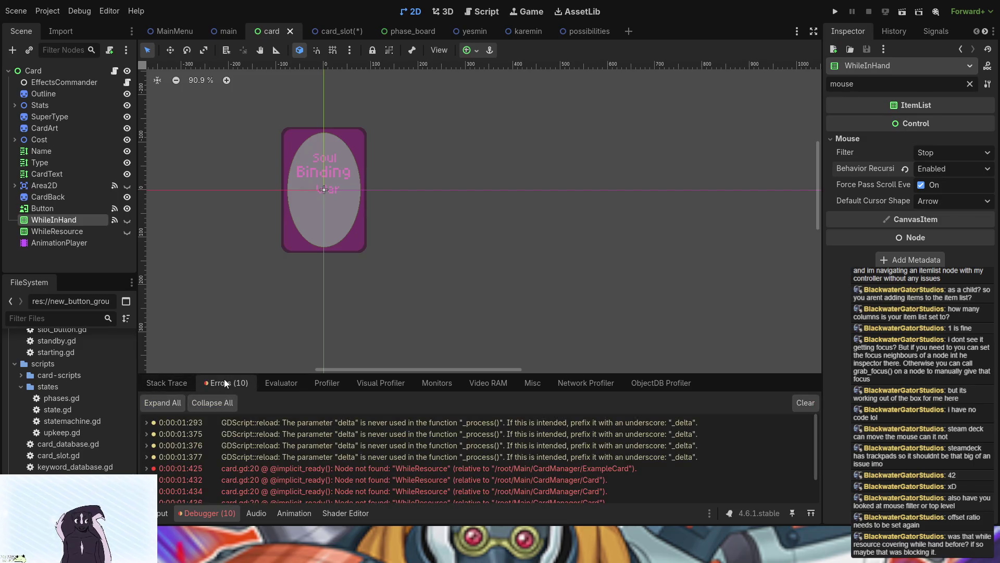
scroll(632, 439, down, 2)
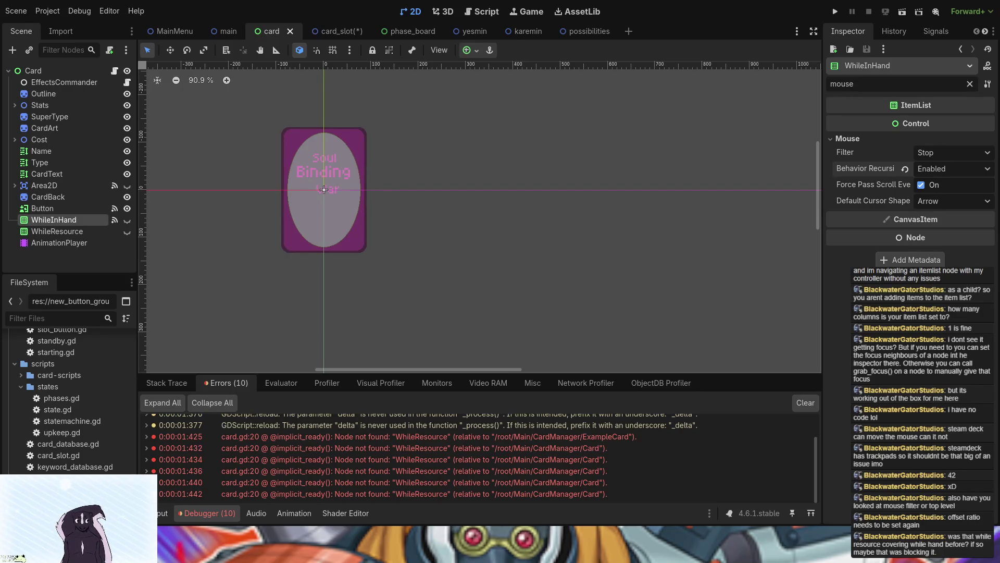
click(334, 31)
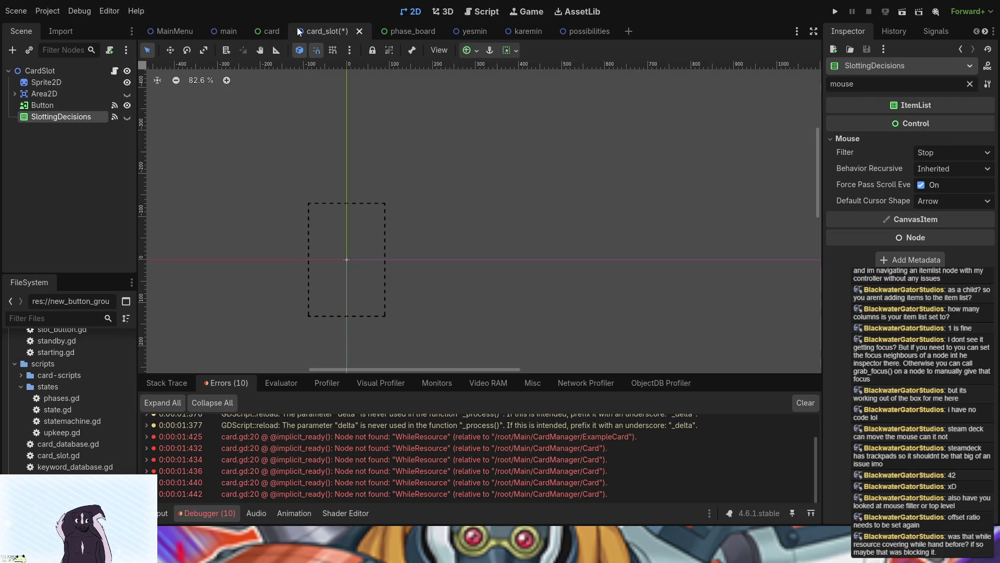
click(270, 30)
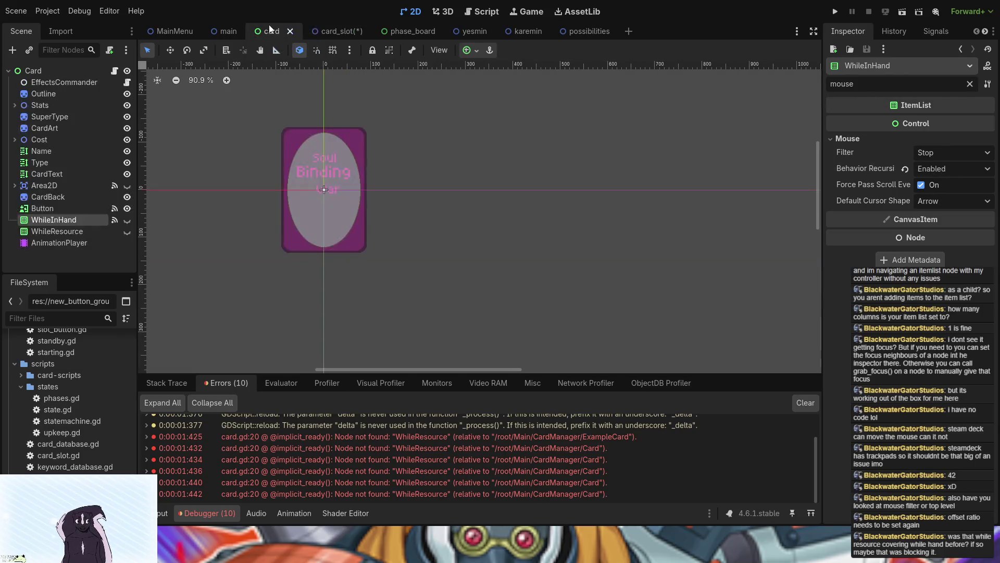
Run the game, test the place-card prompt and place the Karemin card on a bottom-row slot
click(835, 12)
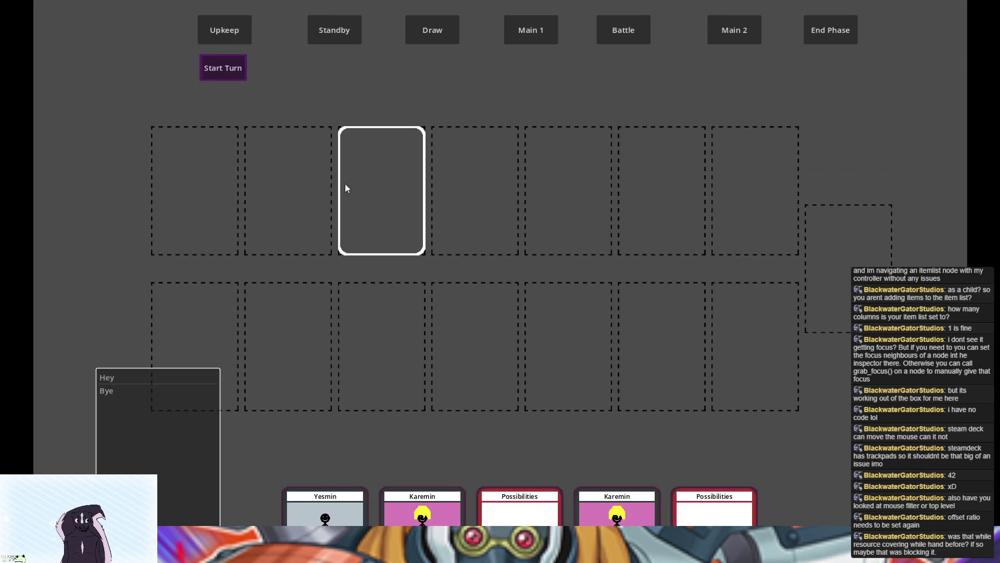
click(402, 155)
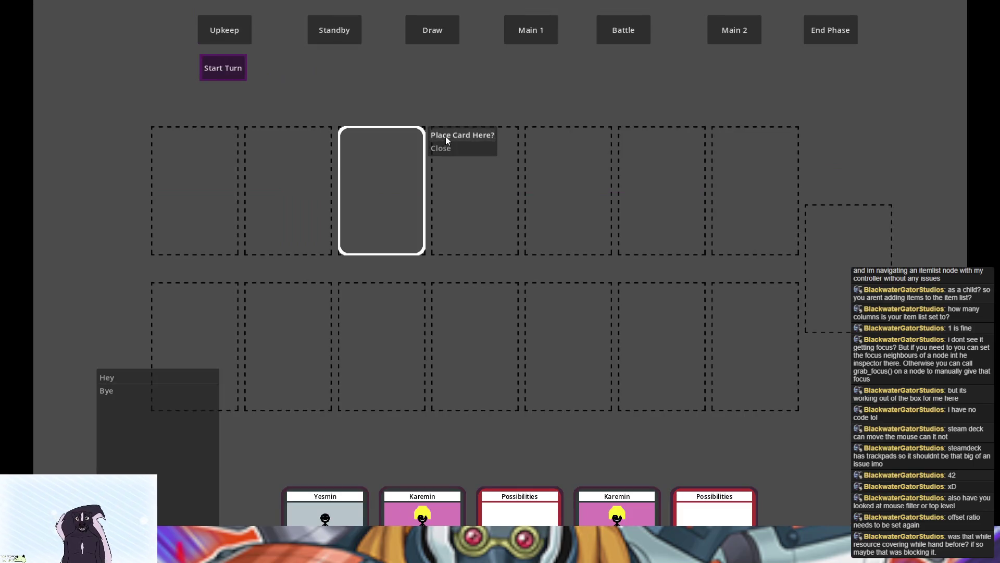
click(379, 237)
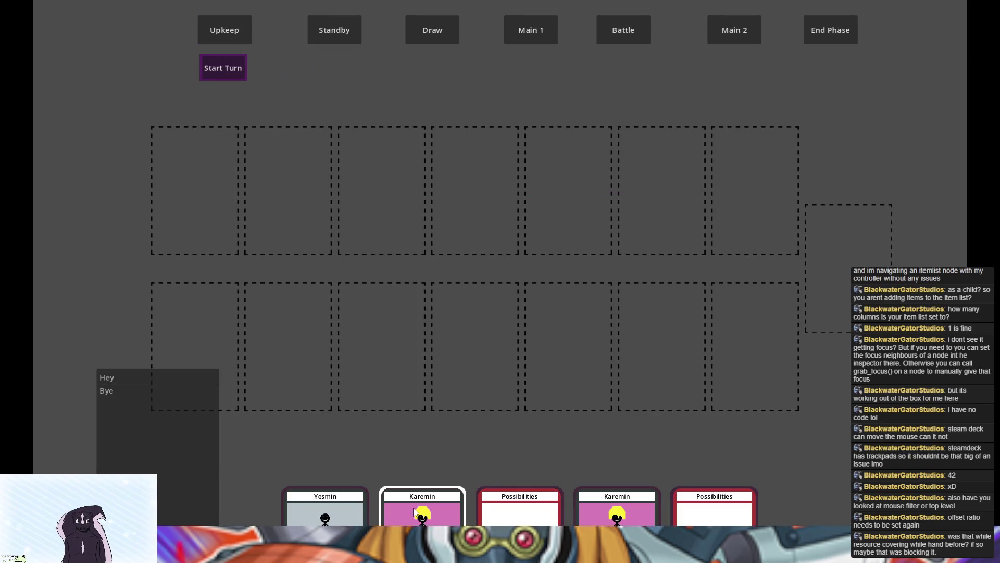
click(367, 157)
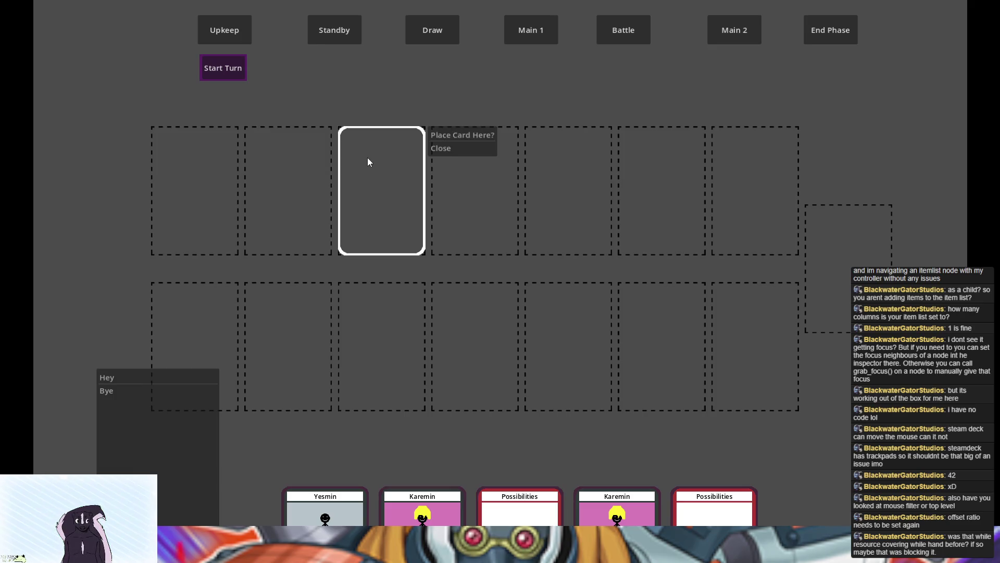
click(454, 130)
click(439, 220)
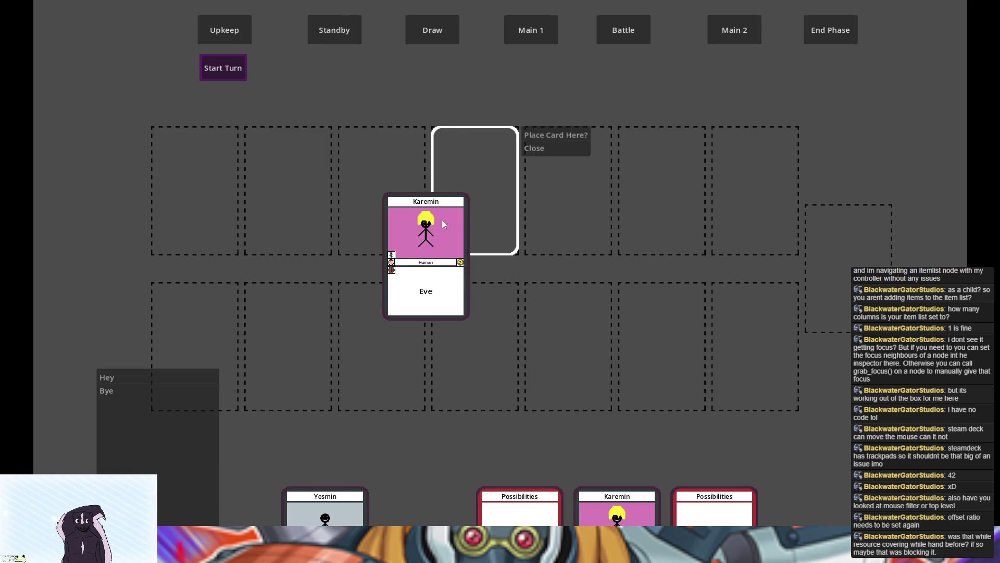
click(403, 298)
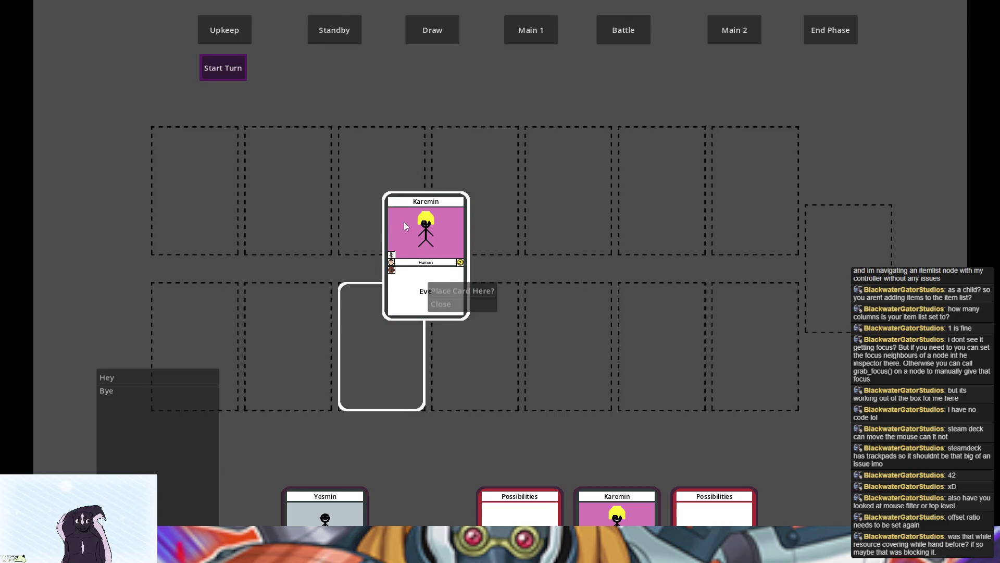
Test the board card's Play Card options and the place-card prompt on several slots
click(404, 241)
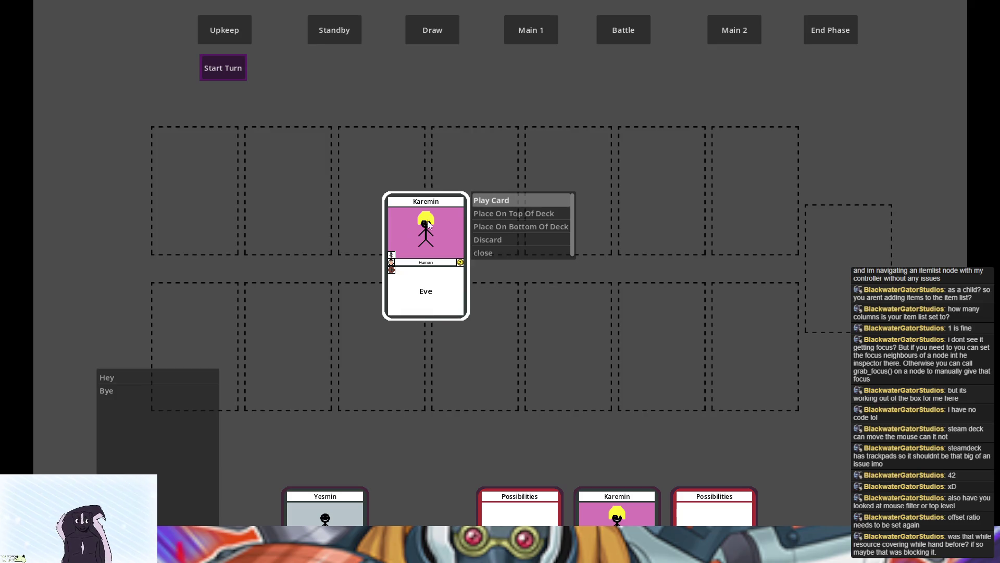
click(390, 276)
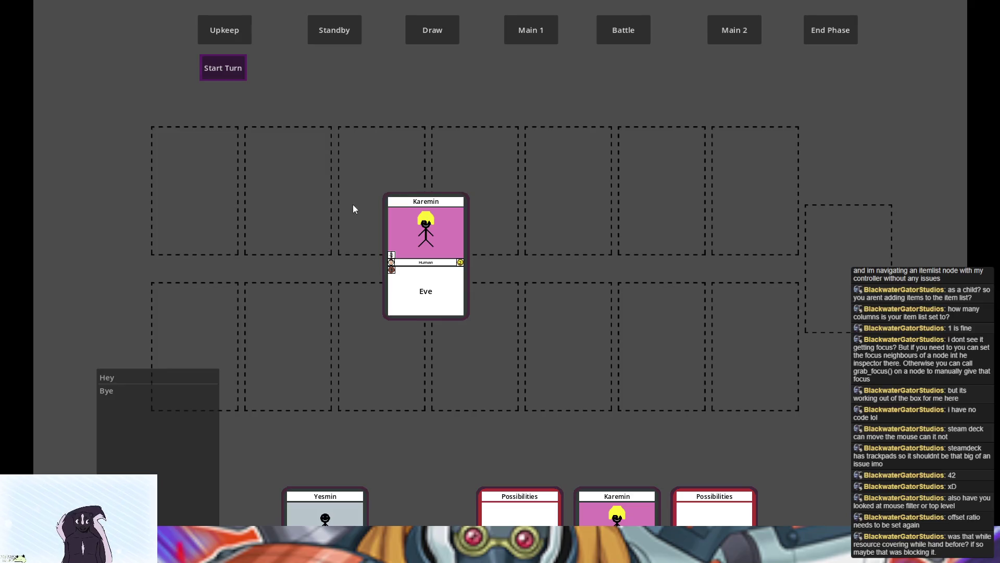
click(363, 308)
click(292, 192)
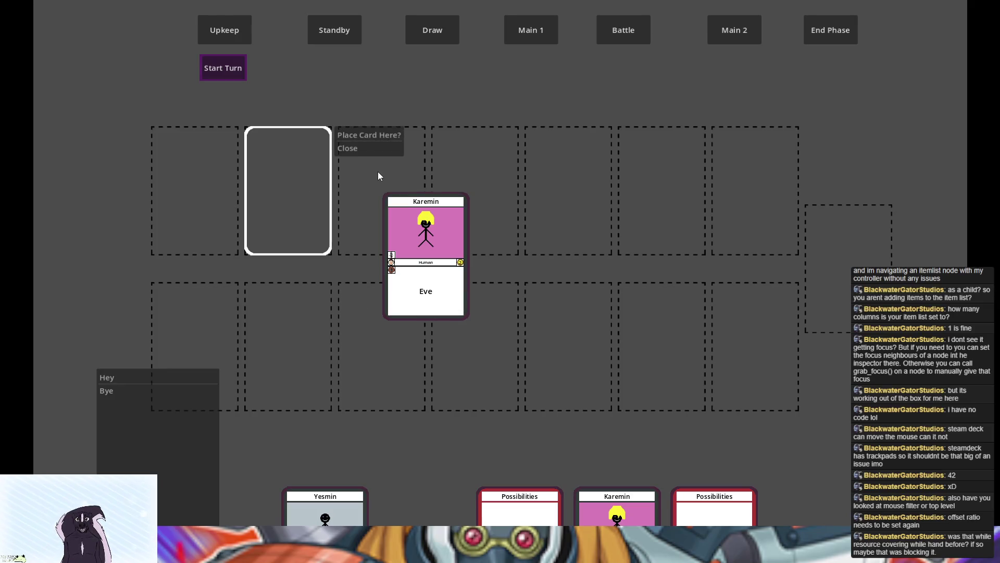
click(485, 186)
click(441, 216)
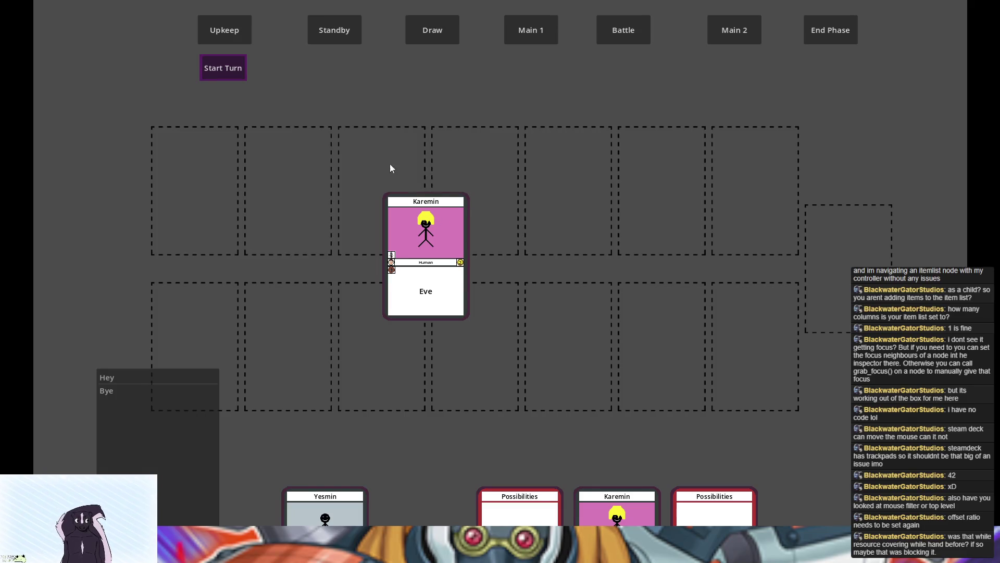
Check the central and hand Karemin cards' options lists, then stop the game with F8
click(388, 214)
click(627, 521)
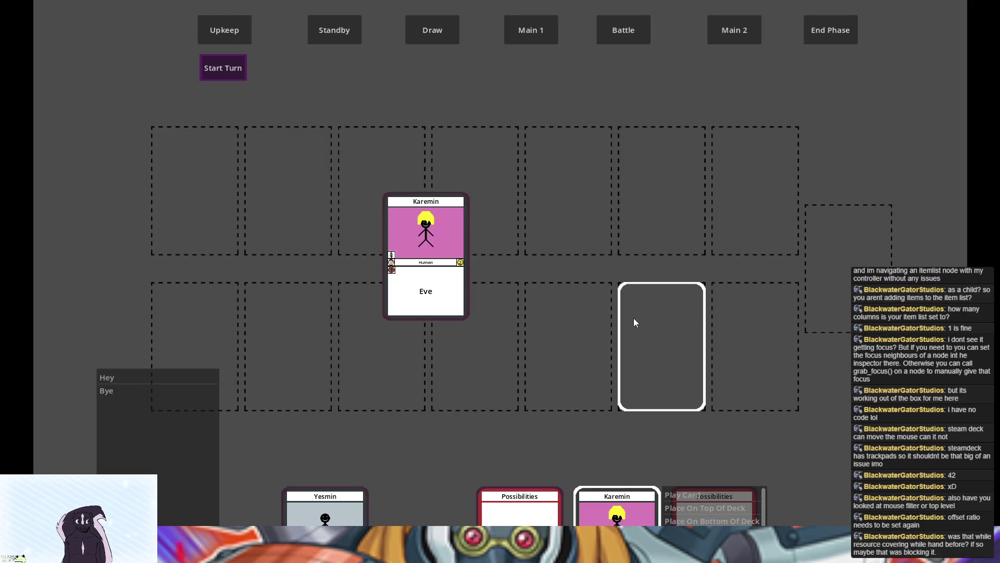
click(423, 276)
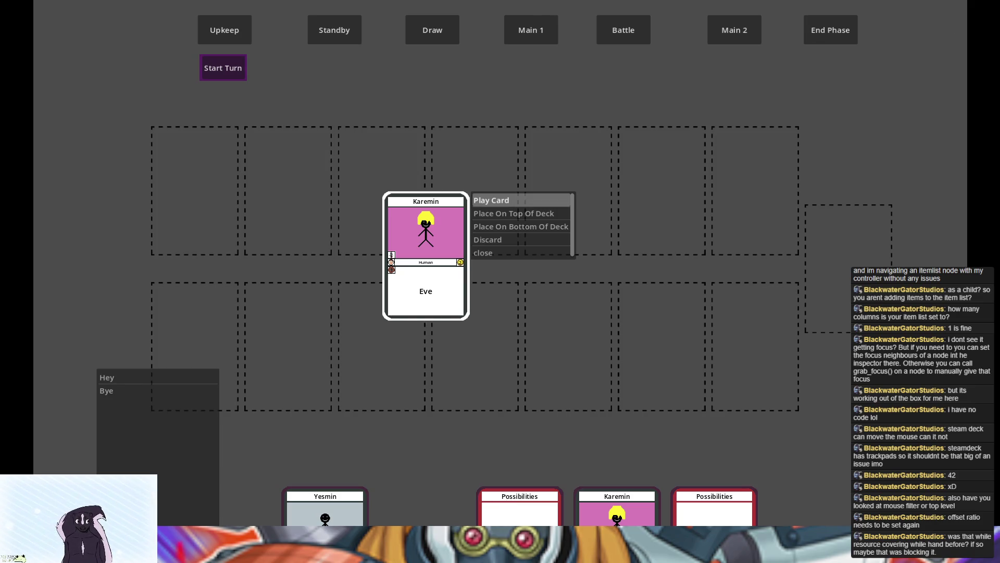
click(487, 143)
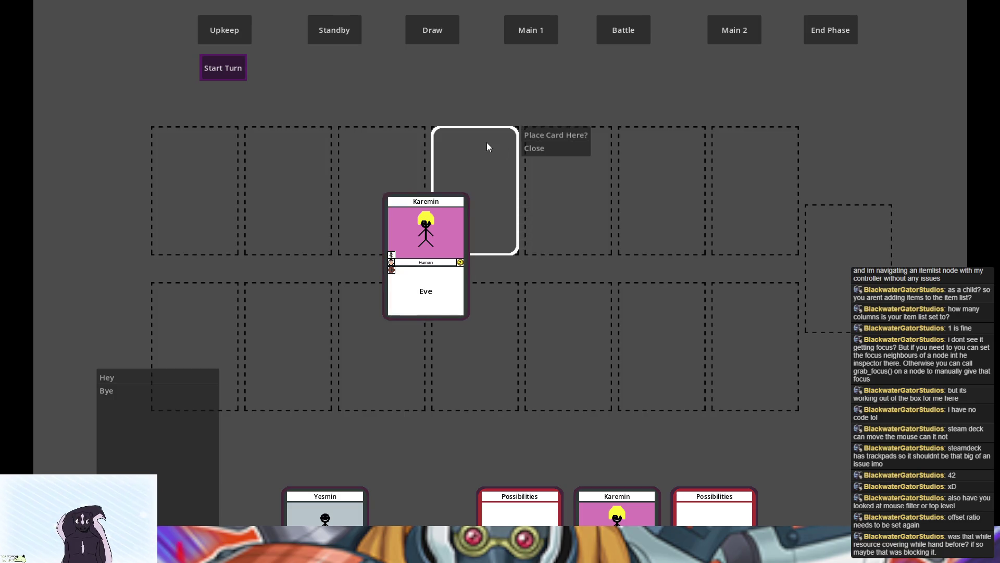
key(F8)
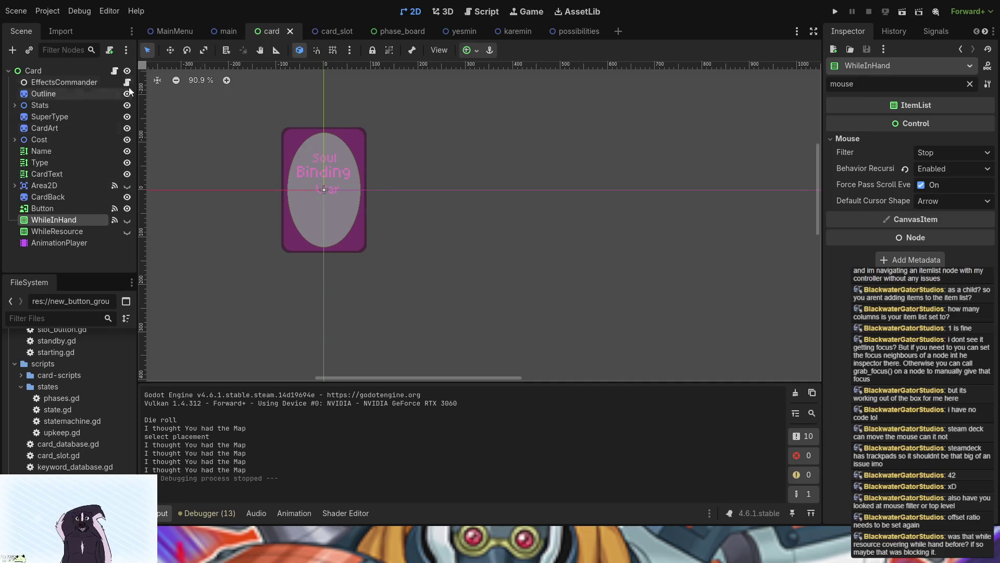
In the main scene, expand TrapSlot and toggle SlottingDecision visible, then hidden again
click(220, 30)
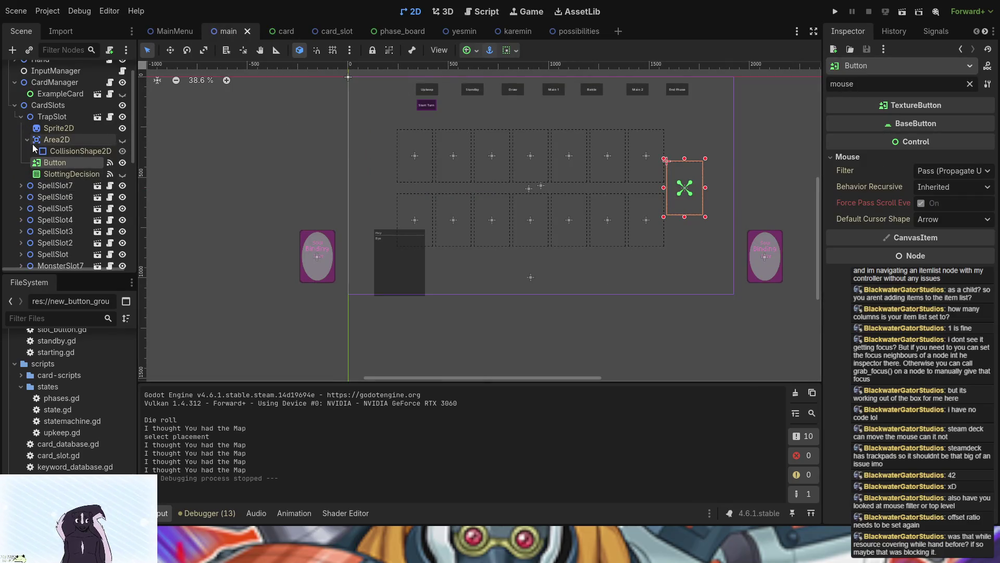
click(27, 140)
click(21, 117)
click(55, 185)
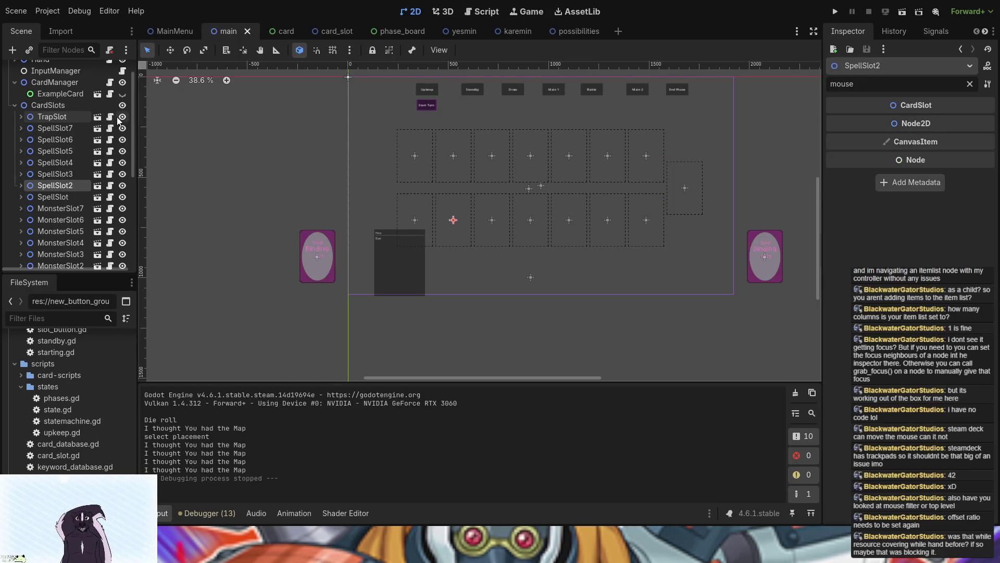
click(22, 116)
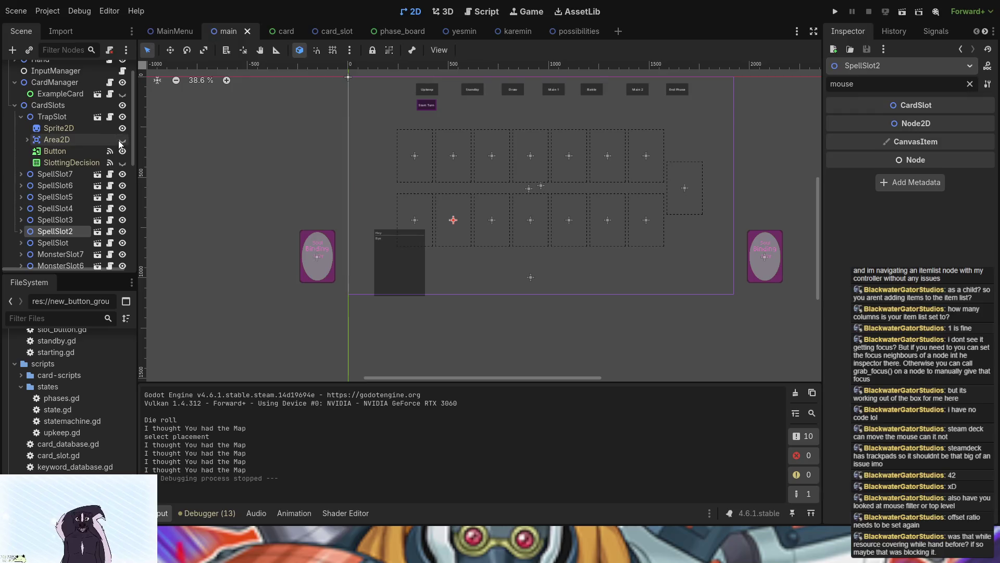
click(123, 164)
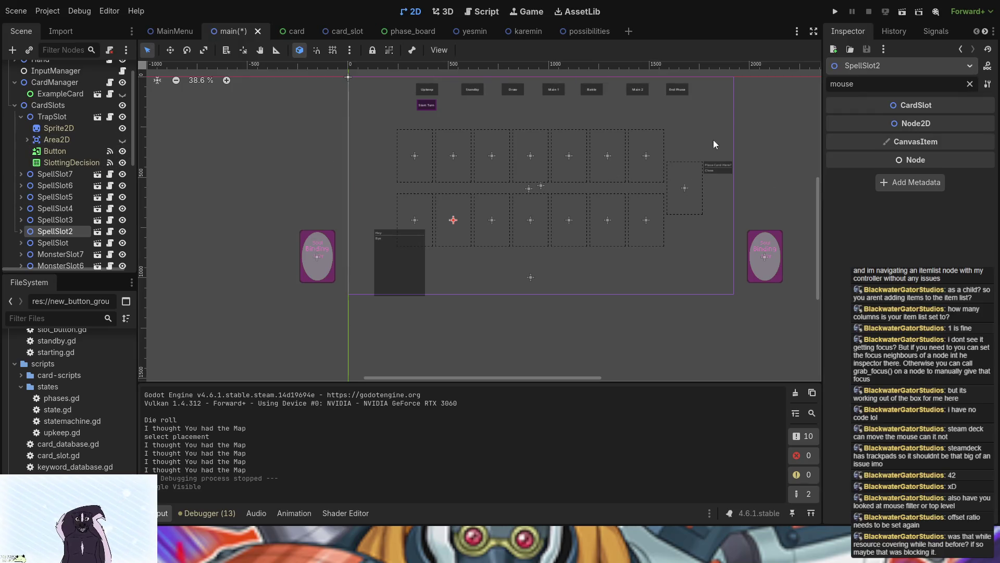
click(122, 163)
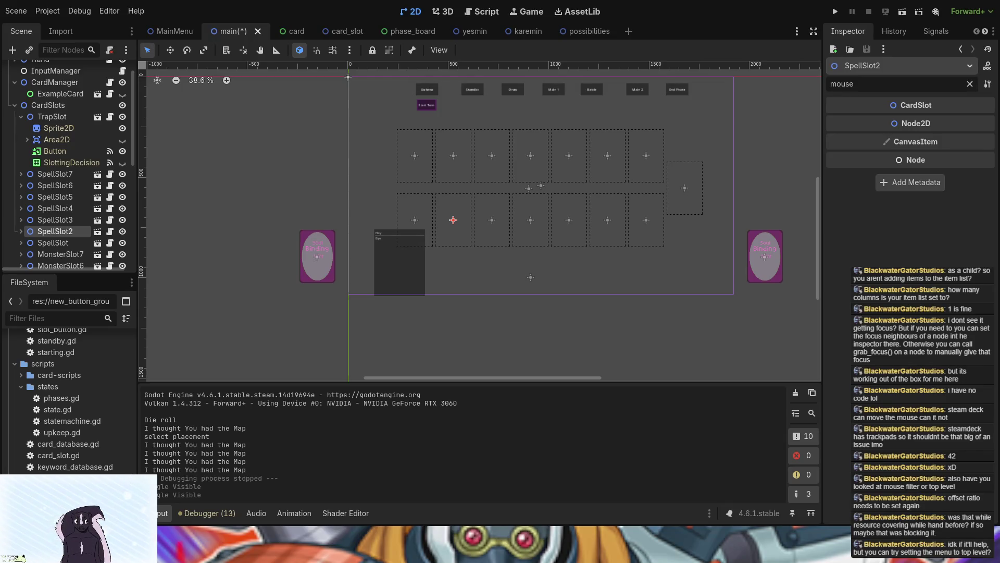
In the card scene, move WhileInHand and WhileResource to the top of Card's children
click(296, 31)
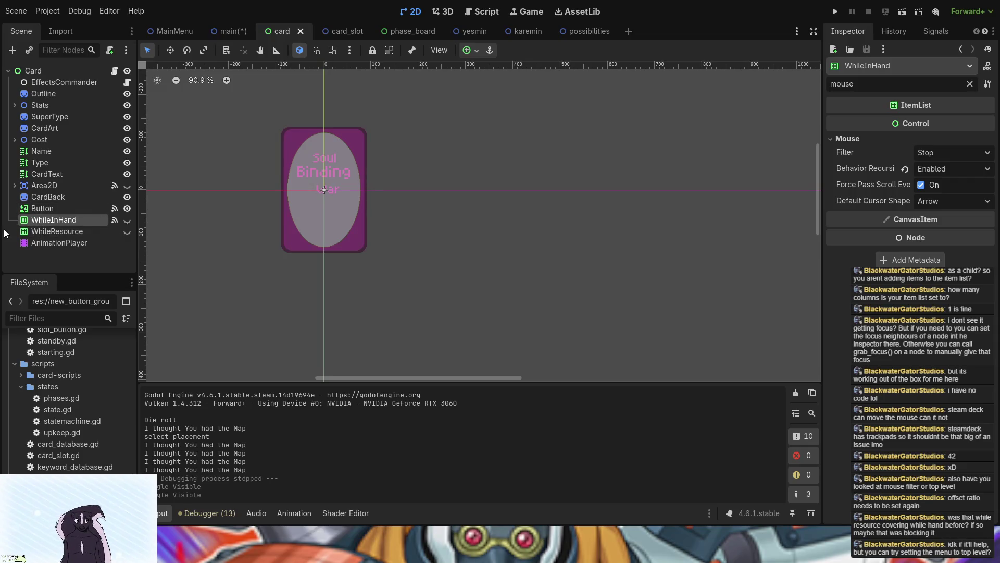
shift+click(39, 232)
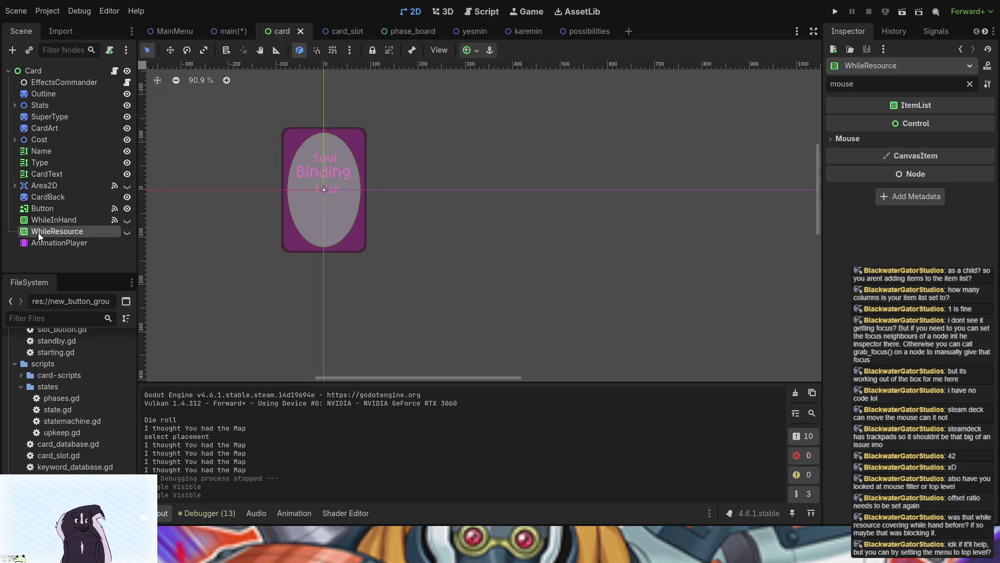
drag(36, 221, 37, 82)
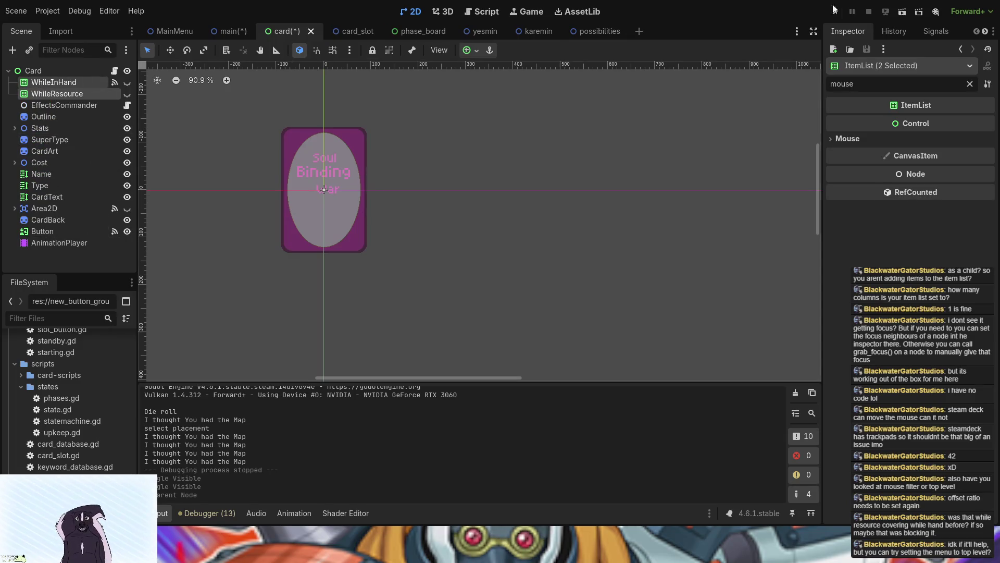
Test a hand card's action menu, stop the game, undo the reparent and save
click(834, 12)
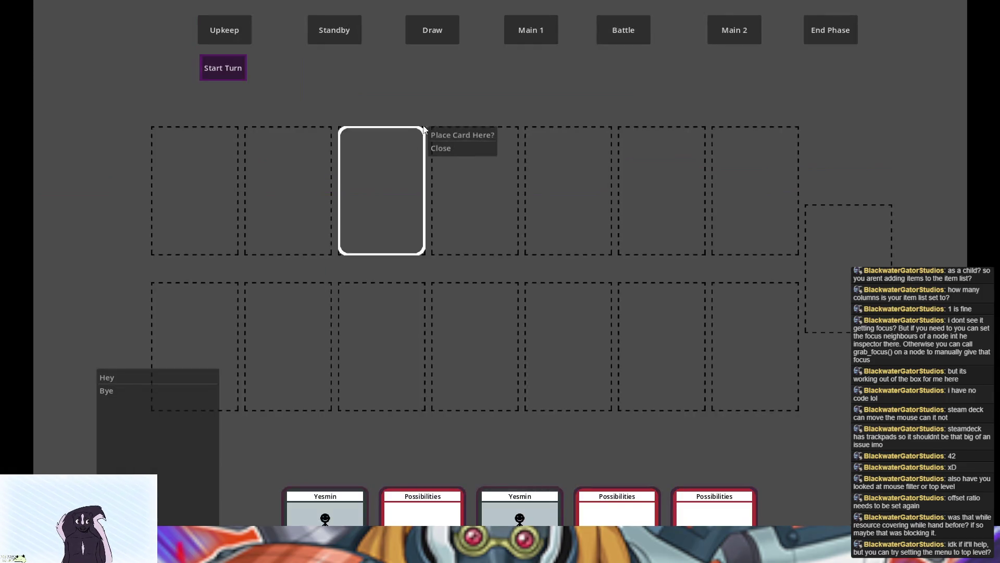
click(437, 131)
click(459, 217)
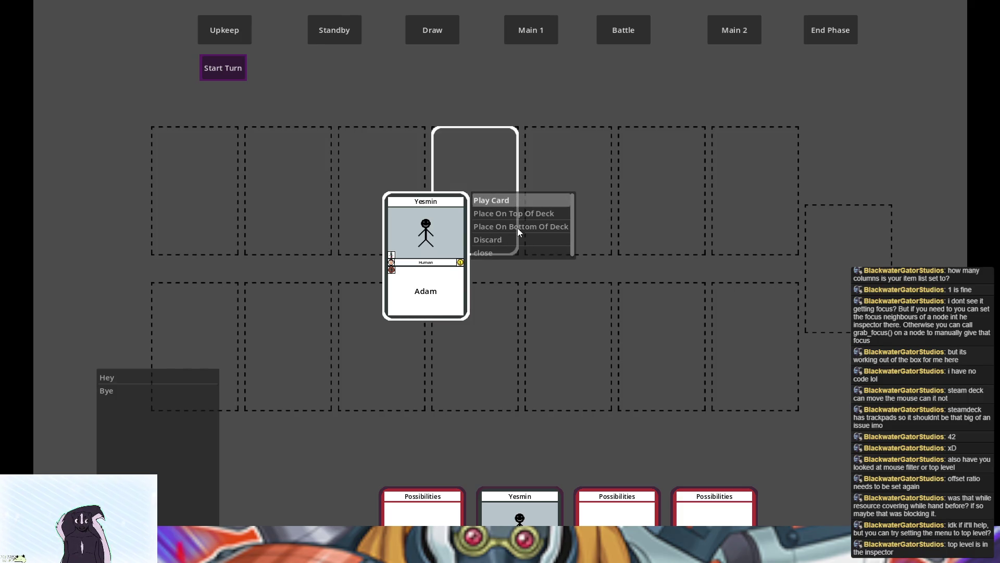
key(F8)
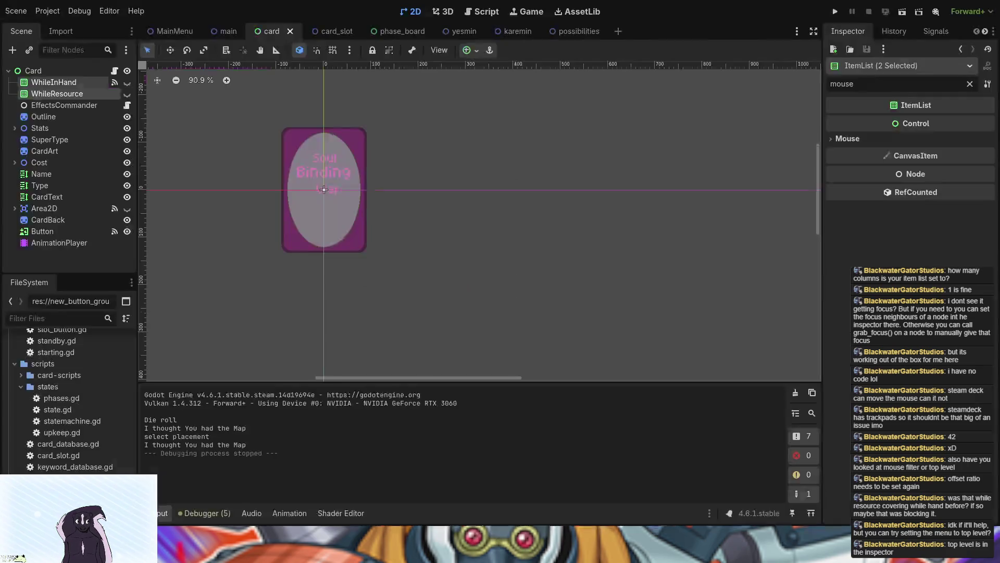
key(ctrl+z)
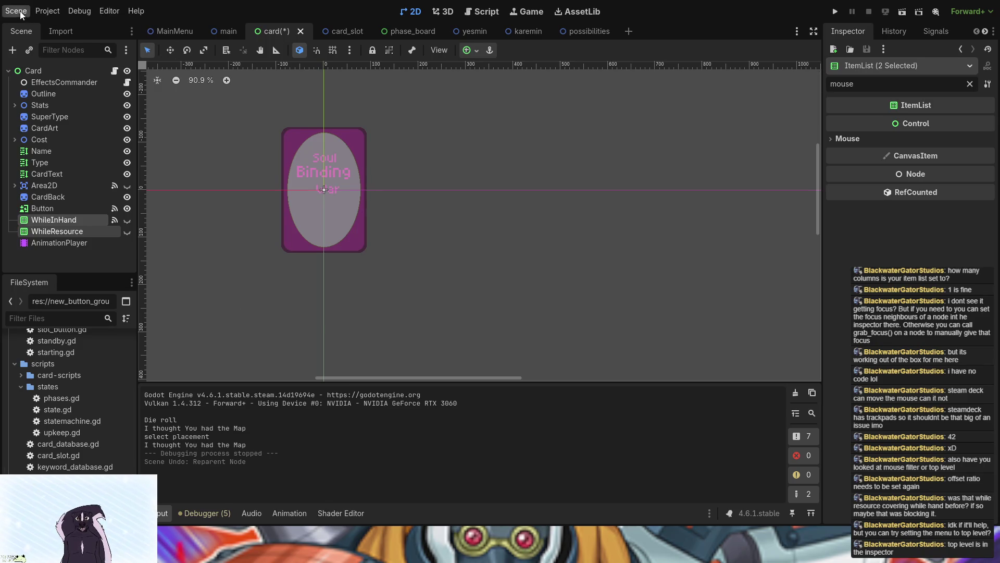
key(ctrl+s)
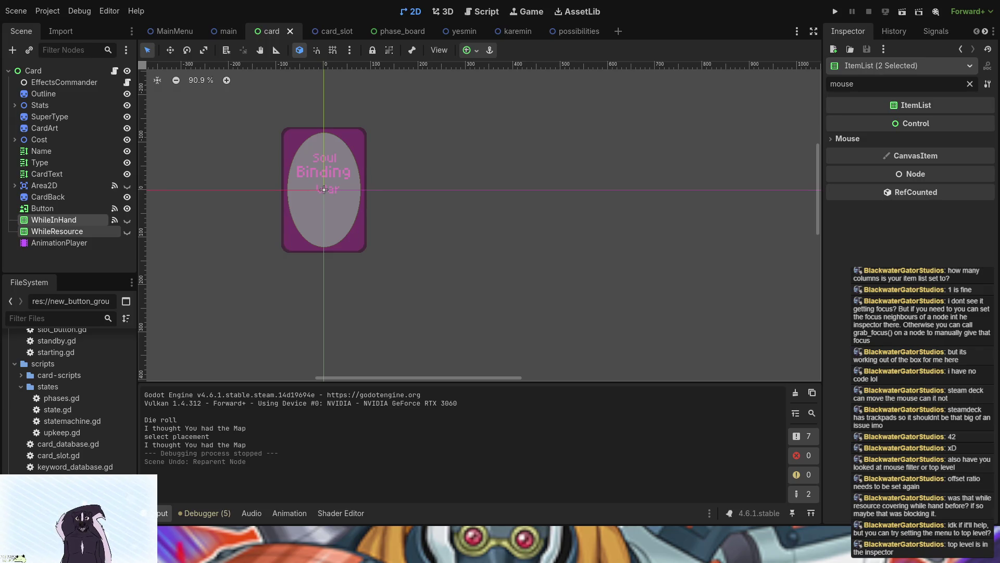
Enable Visibility > Top Level for both item lists via the 'topl' filter, then briefly test-run
click(970, 84)
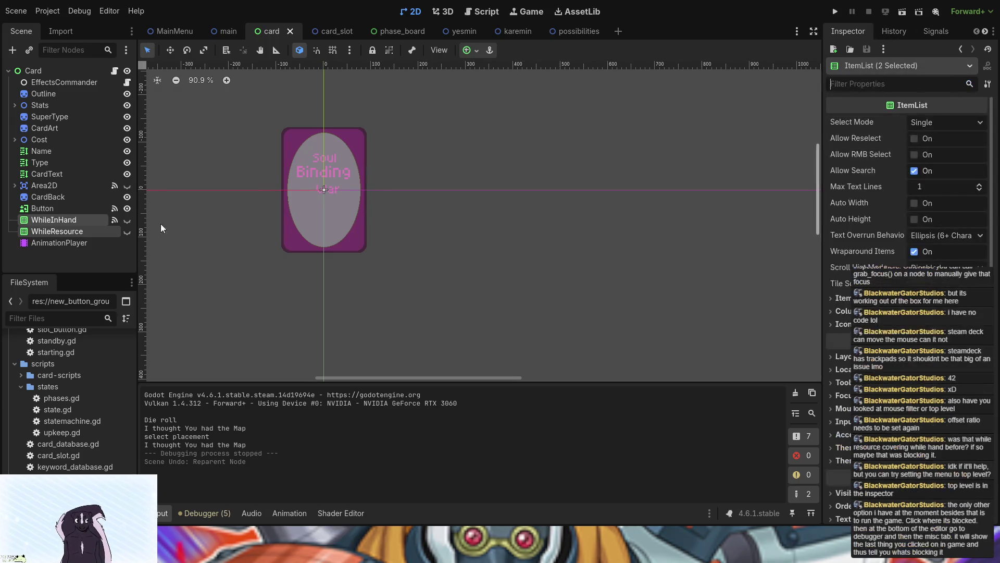
text(to)
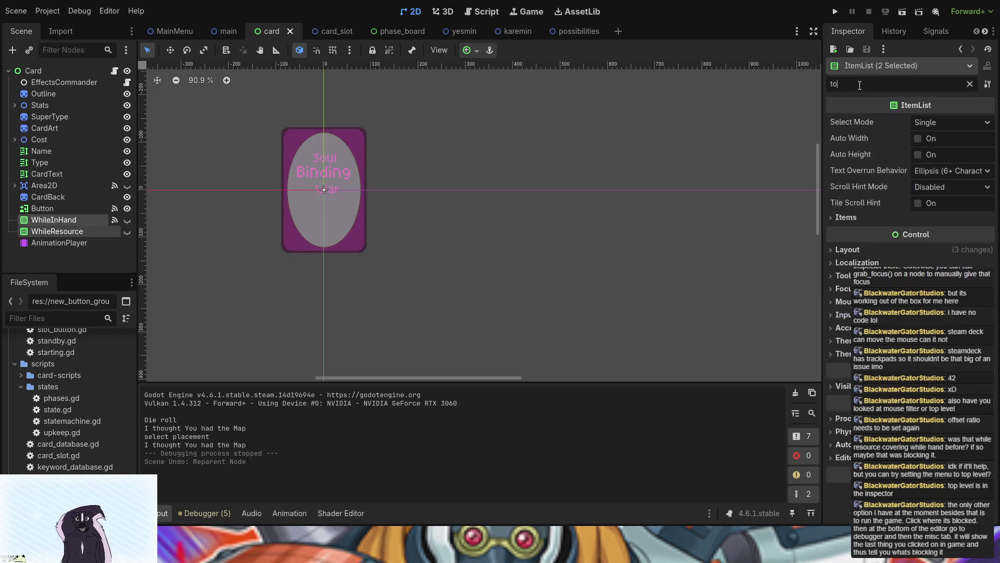
text(pl)
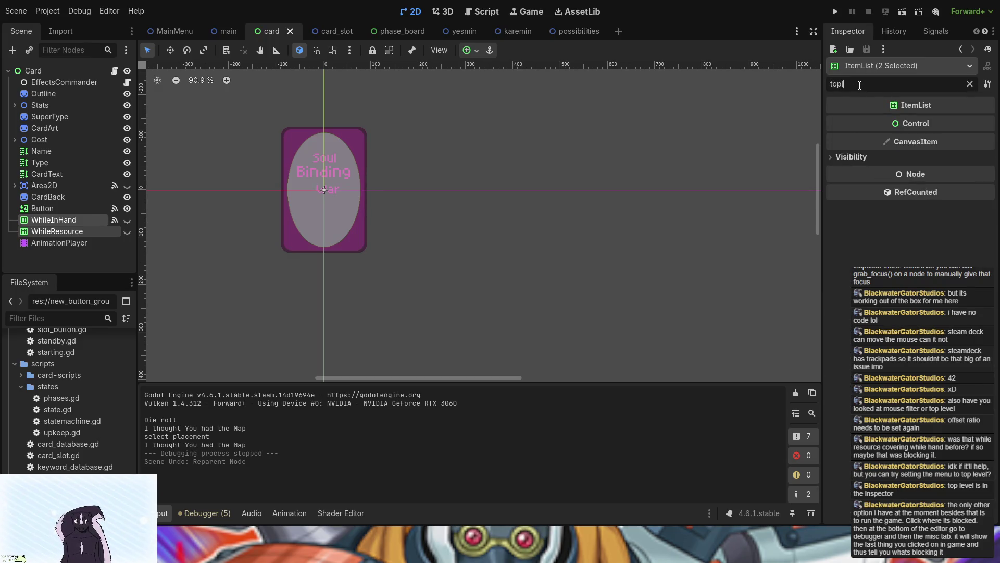
click(856, 158)
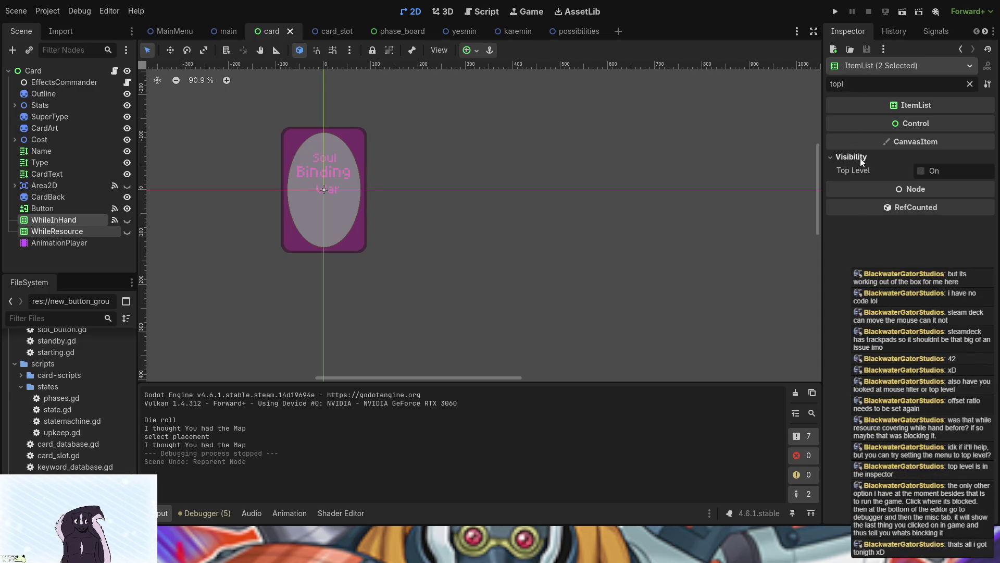
click(919, 173)
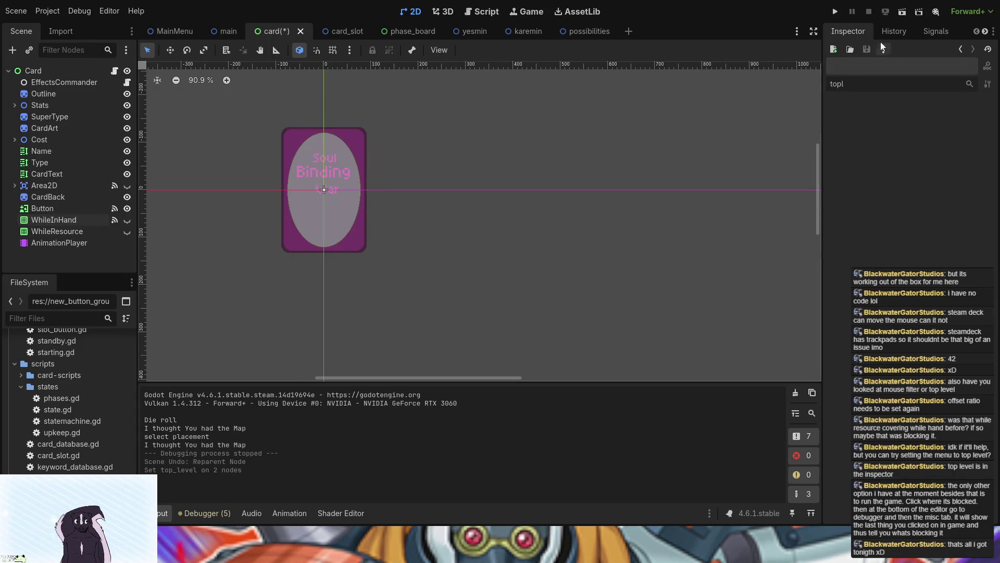
click(835, 11)
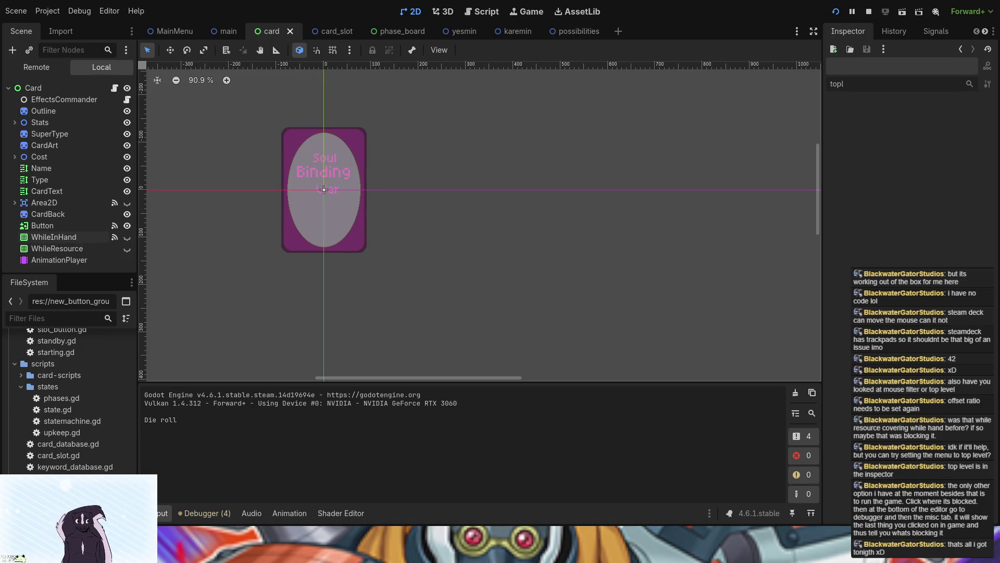
key(F8)
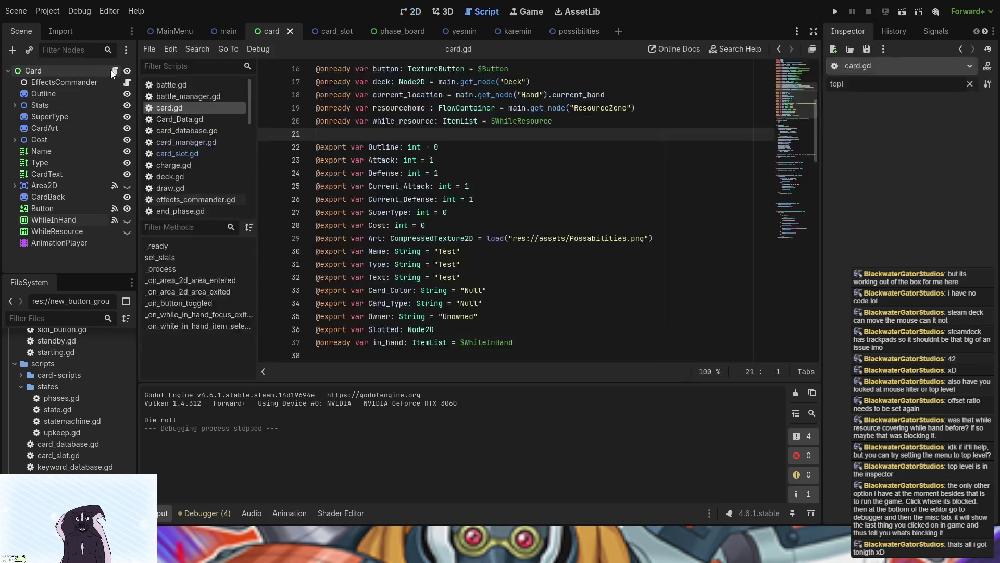
Open card.gd and scroll through it to find the move_to_front() calls
click(114, 71)
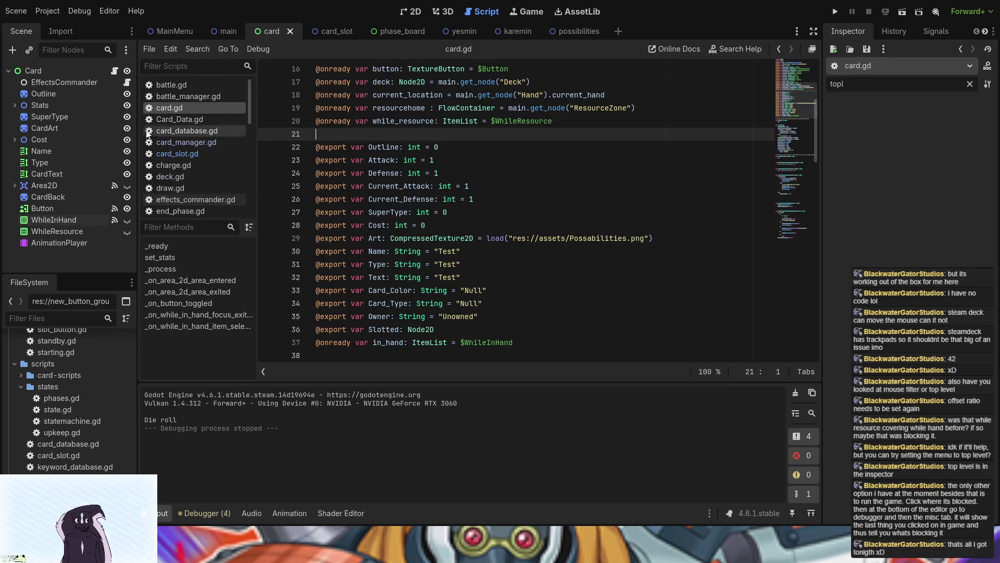
scroll(209, 167, down, 3)
scroll(209, 167, up, 3)
scroll(433, 286, down, 1)
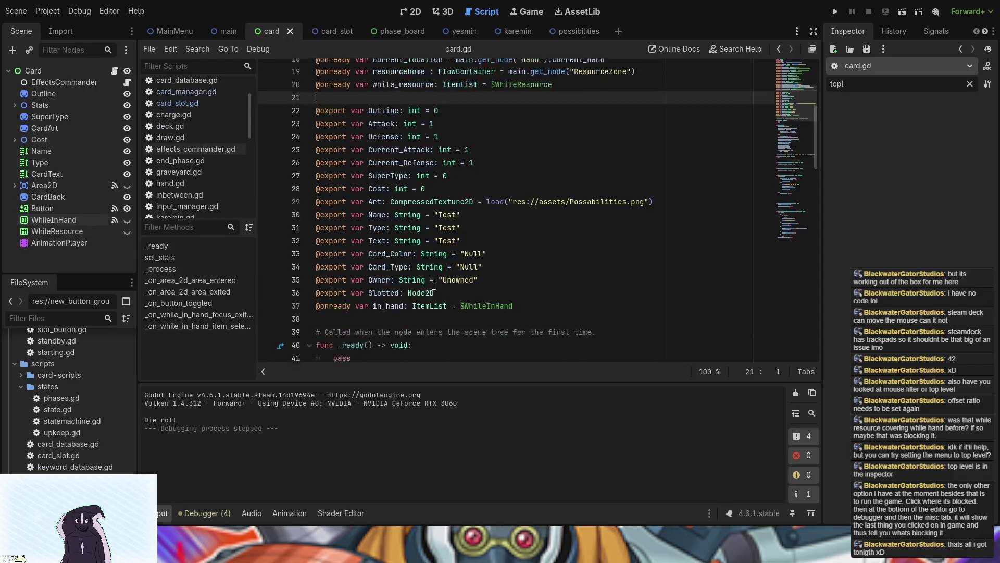
scroll(434, 285, down, 15)
scroll(429, 291, up, 8)
scroll(429, 291, up, 9)
scroll(427, 291, down, 10)
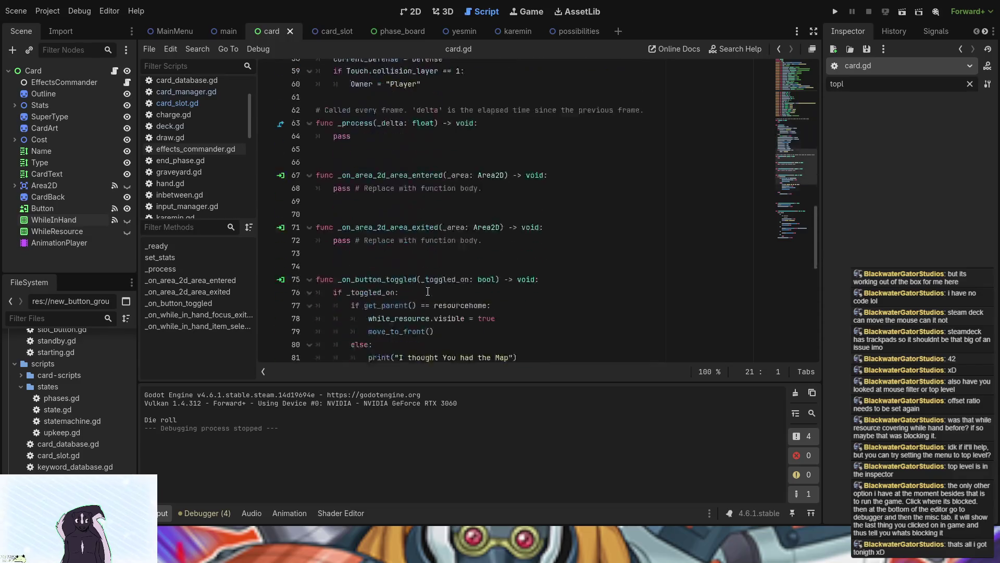
scroll(428, 291, down, 11)
scroll(427, 291, up, 4)
scroll(427, 291, up, 1)
Comment out move_to_front() on lines 84 and 79 with #, then run the game
click(371, 173)
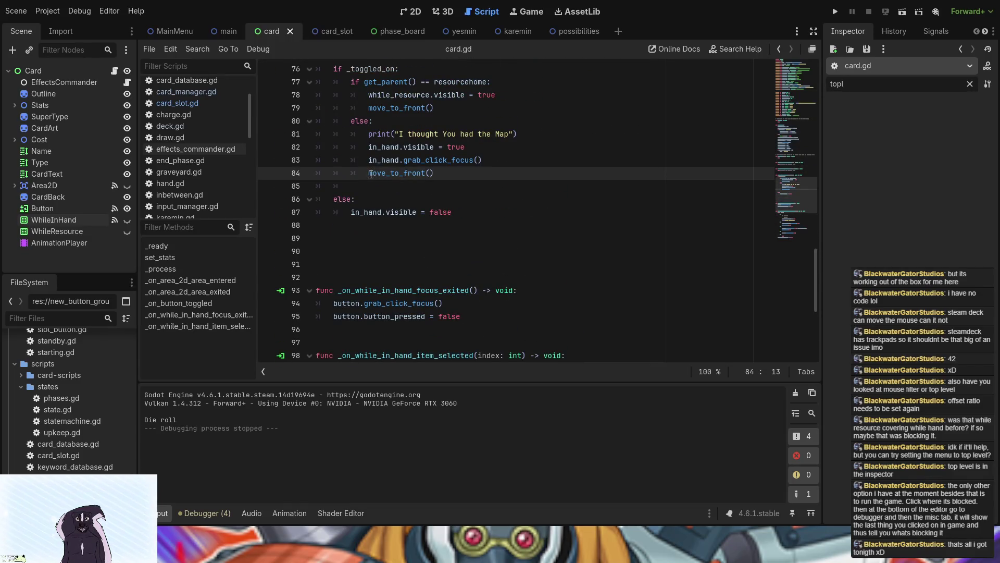
text(#)
click(371, 108)
text(#)
click(832, 11)
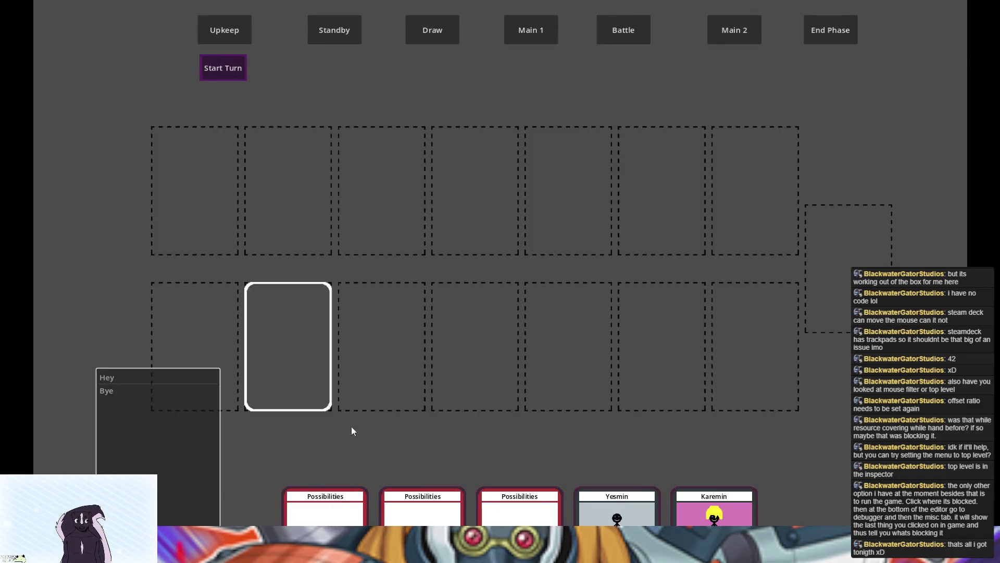
Check a hand card's menu position, stop the game, and return to the 2D workspace
click(417, 495)
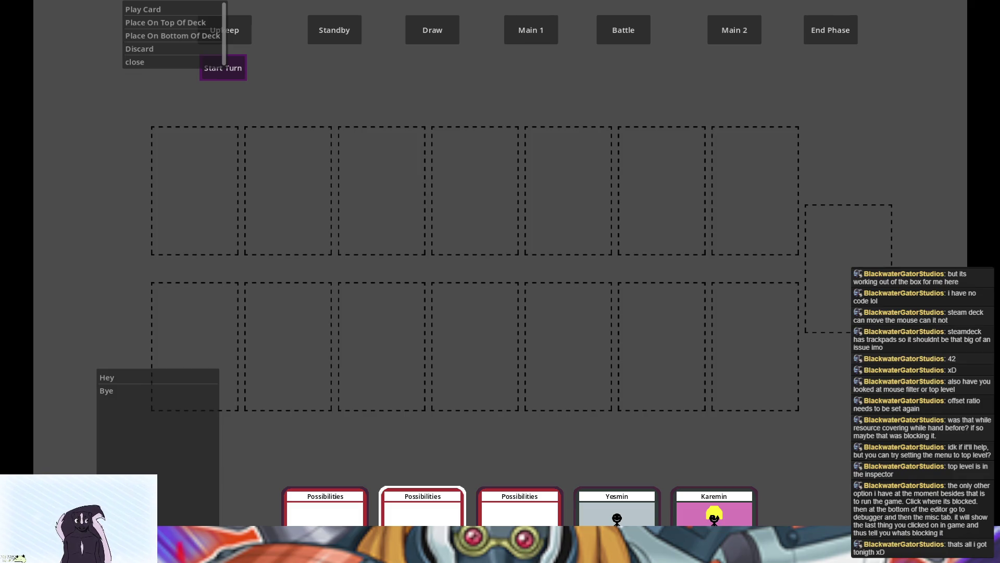
key(F8)
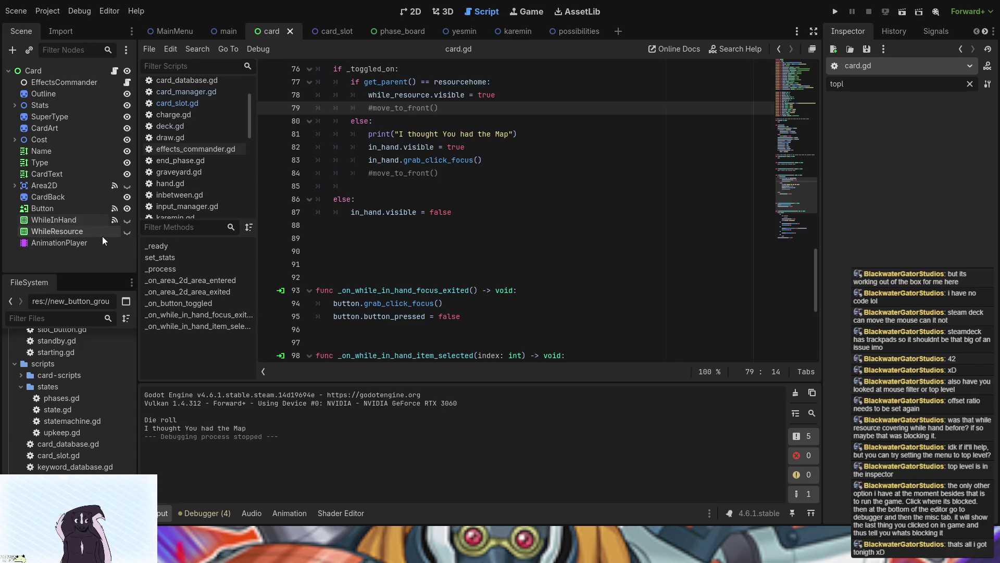
click(420, 14)
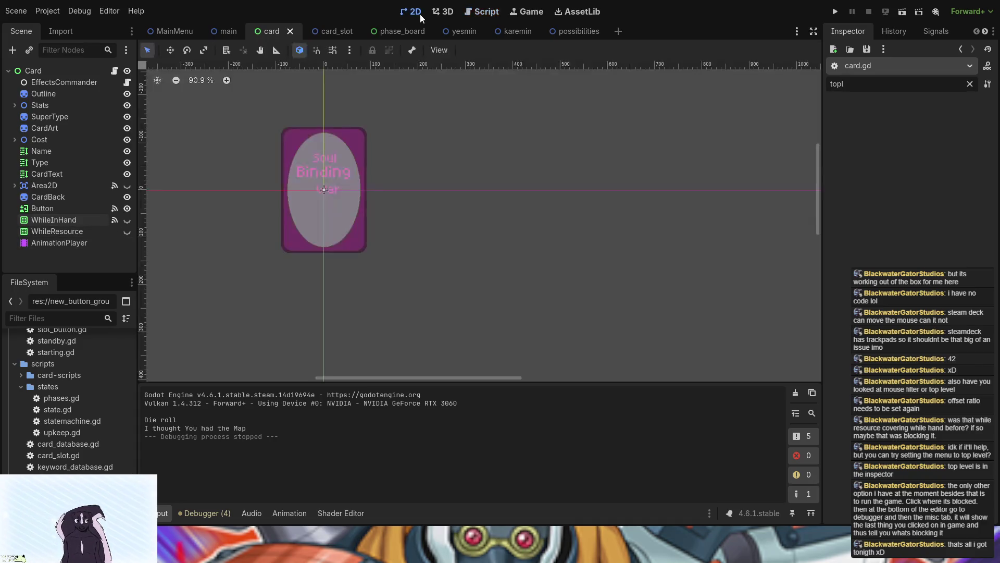
Show WhileInHand and drag it up beside the card on the canvas
scroll(393, 216, down, 5)
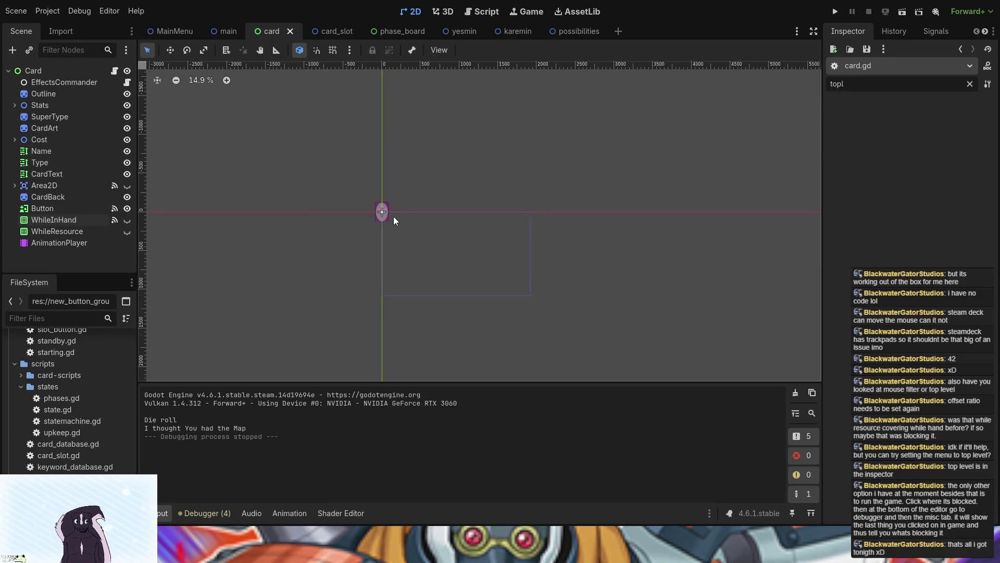
click(126, 222)
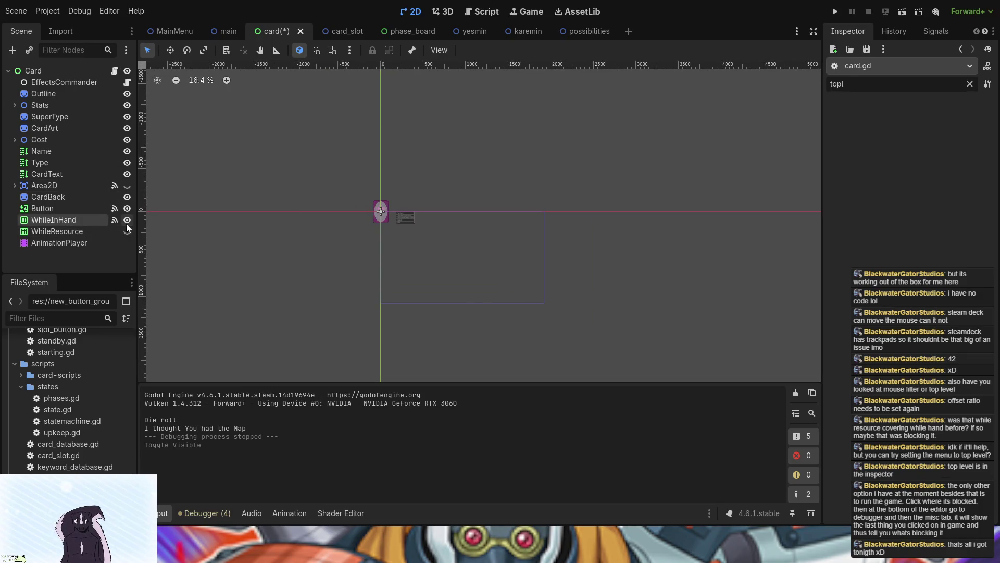
scroll(479, 302, up, 3)
scroll(439, 198, up, 2)
drag(439, 199, 557, 342)
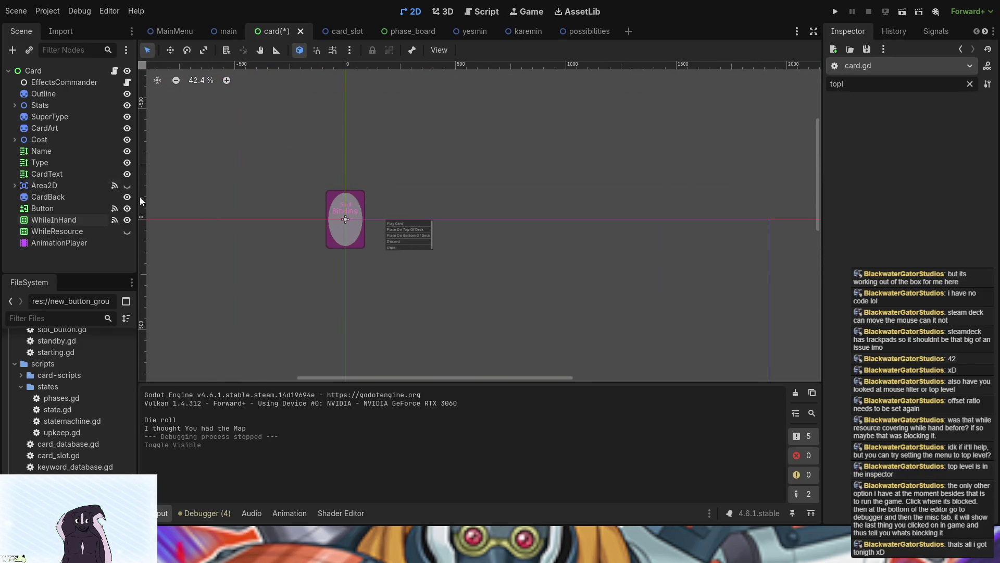
drag(383, 198, 443, 270)
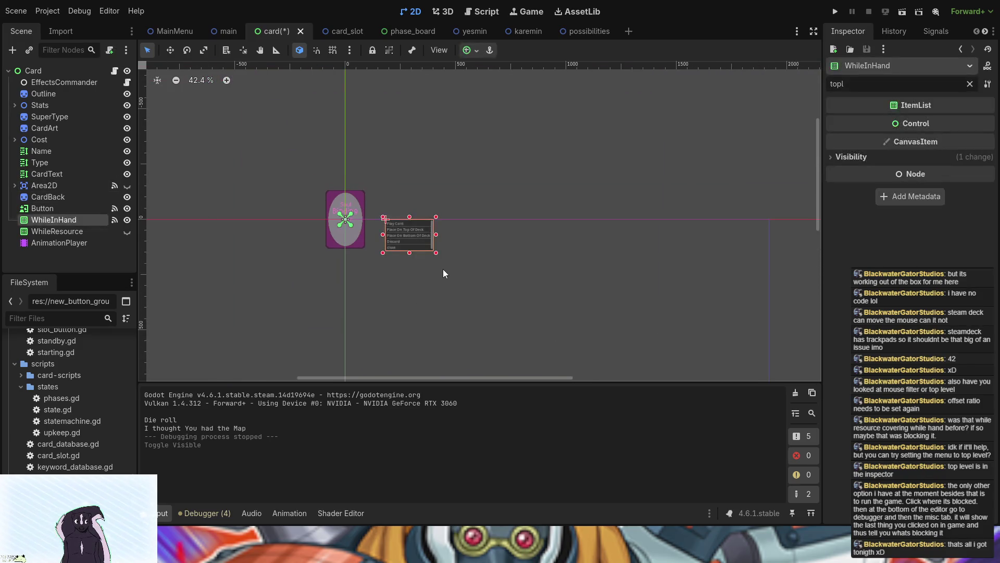
drag(410, 230, 391, 202)
click(476, 272)
Fine-tune WhileInHand's position to (89, -131), just right of the card's top edge
scroll(476, 272, up, 4)
scroll(476, 272, up, 1)
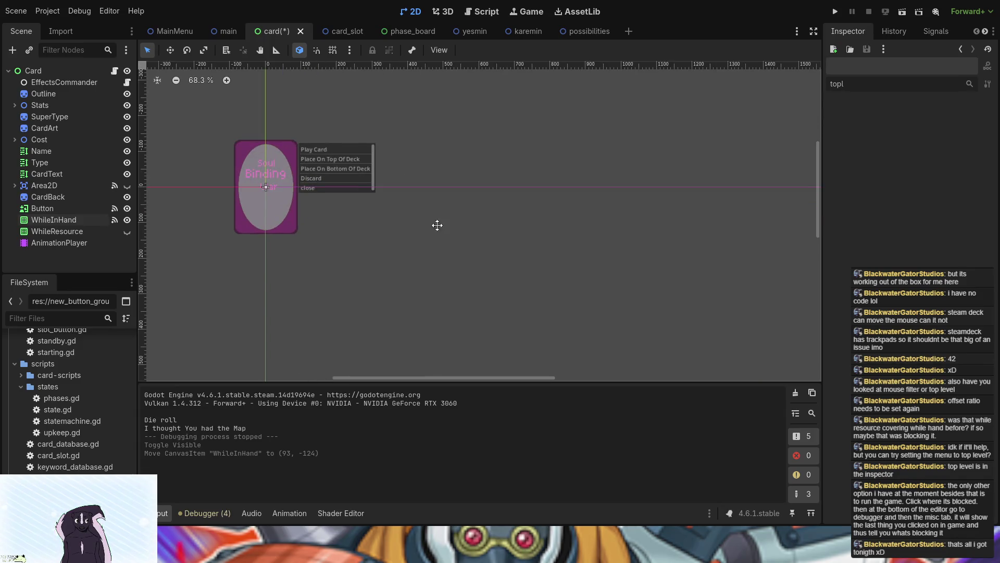
scroll(436, 224, left, 3)
click(436, 197)
drag(436, 195, 434, 196)
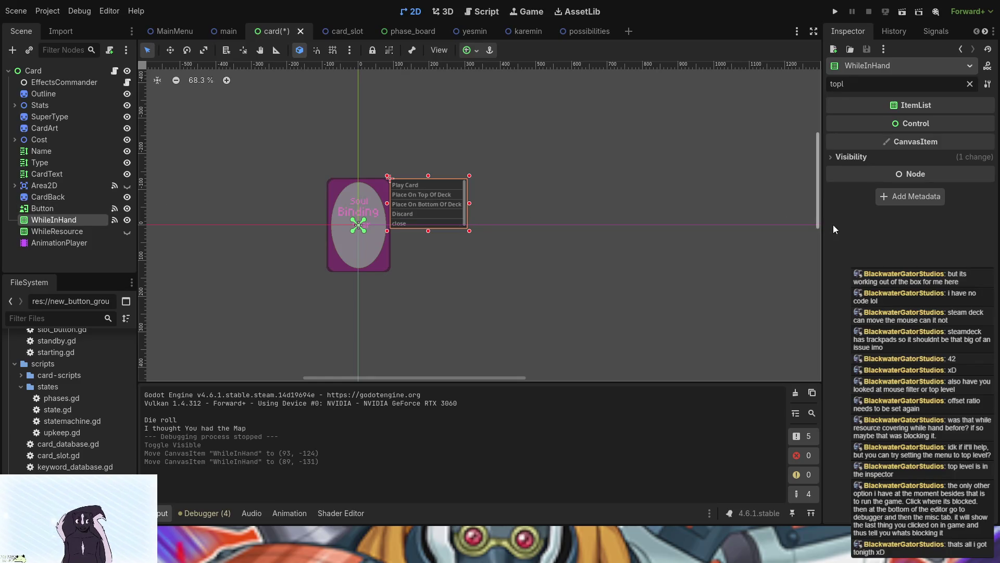
Test-run the menu position, then hide WhileInHand again and select the Card root
click(835, 12)
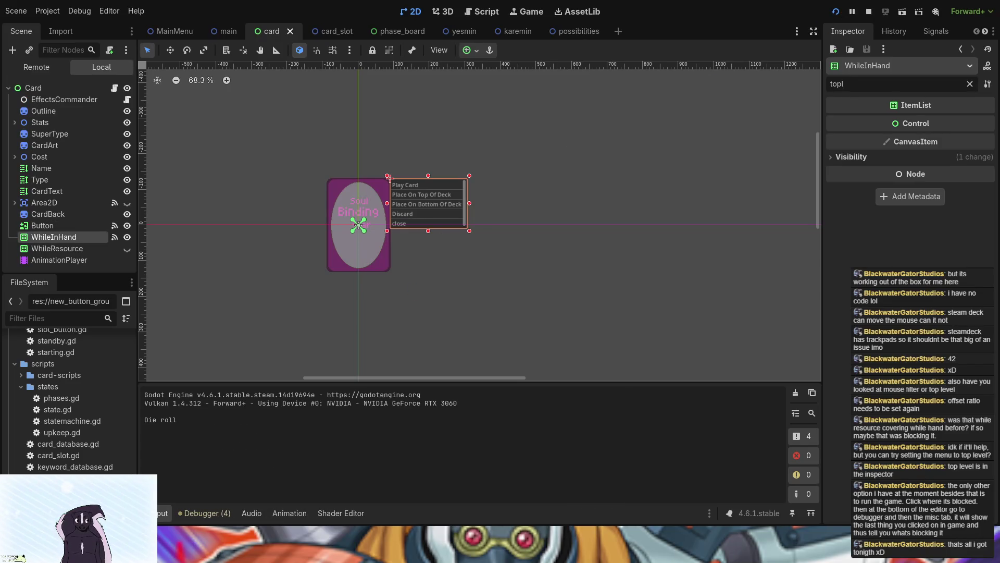
key(F8)
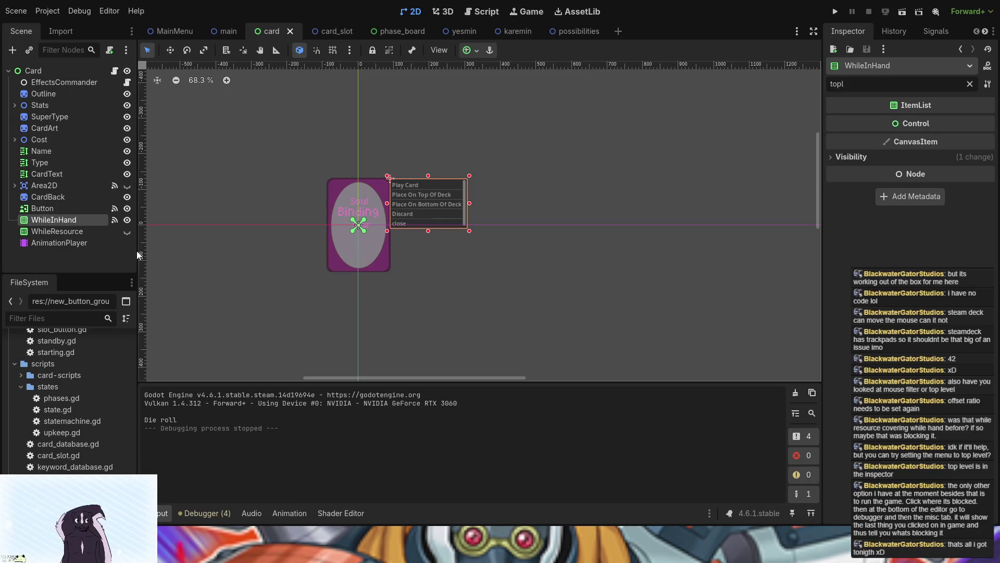
click(127, 220)
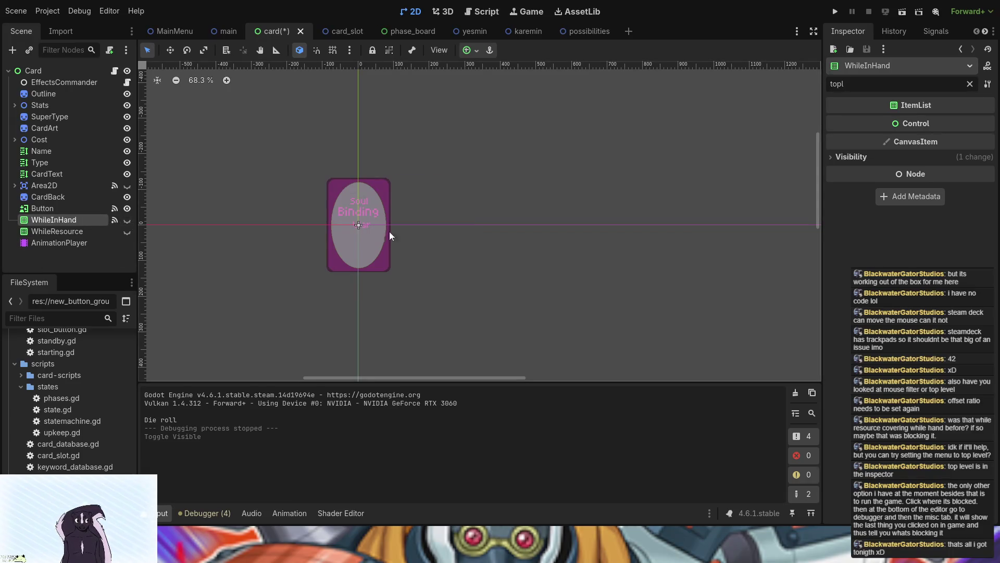
click(60, 72)
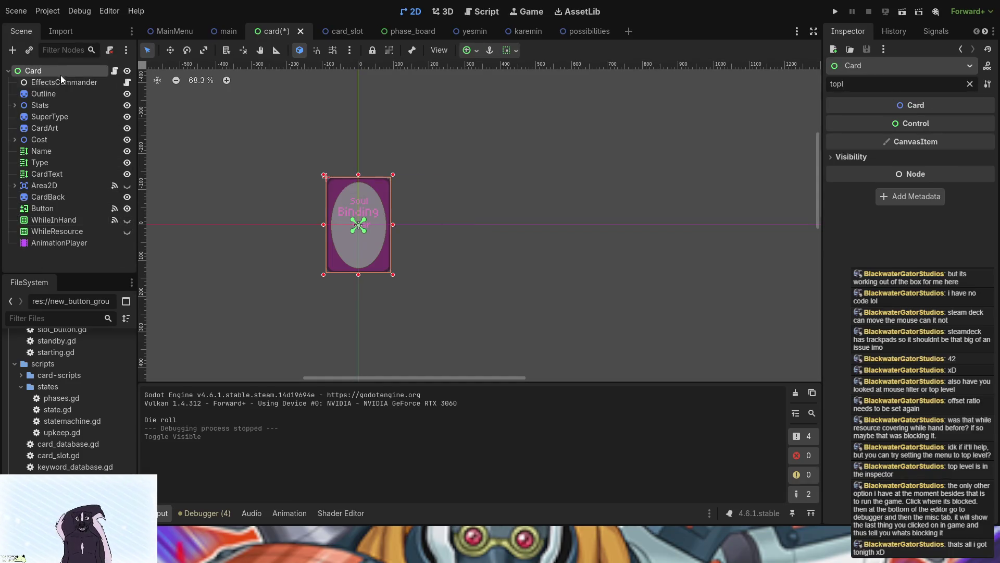